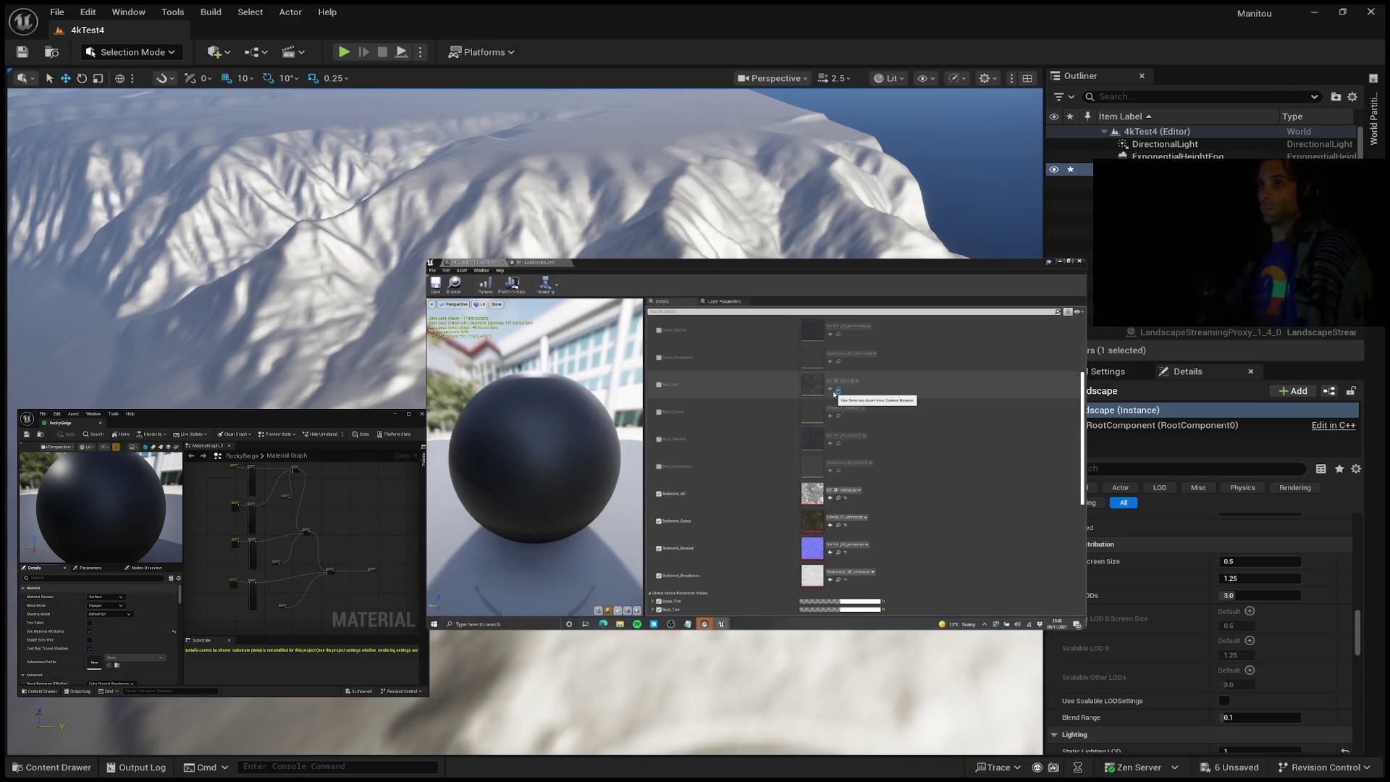
# Let the 57-minute rocky mountain reference video play in the floating player over the 4kTest4 level.
pyautogui.moveTo(931, 557)
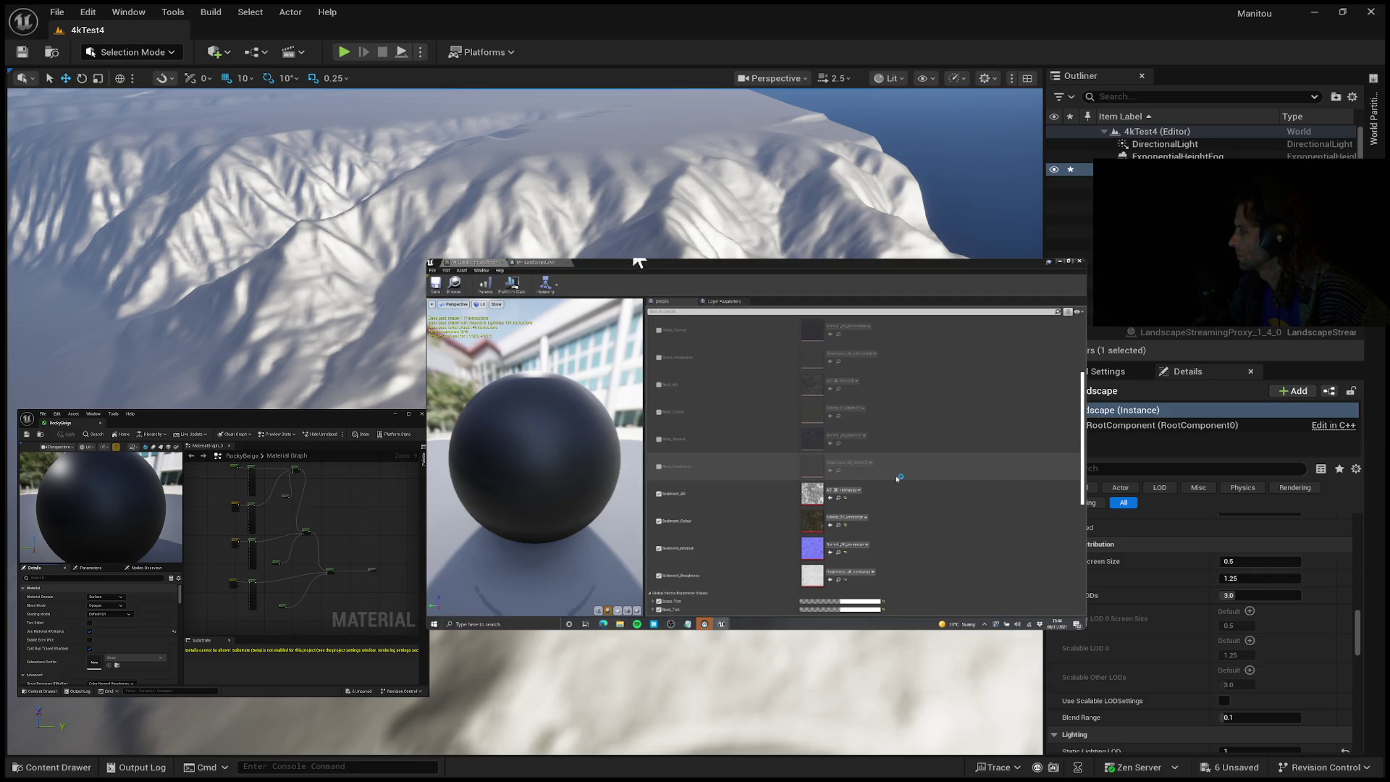
pyautogui.moveTo(688, 319)
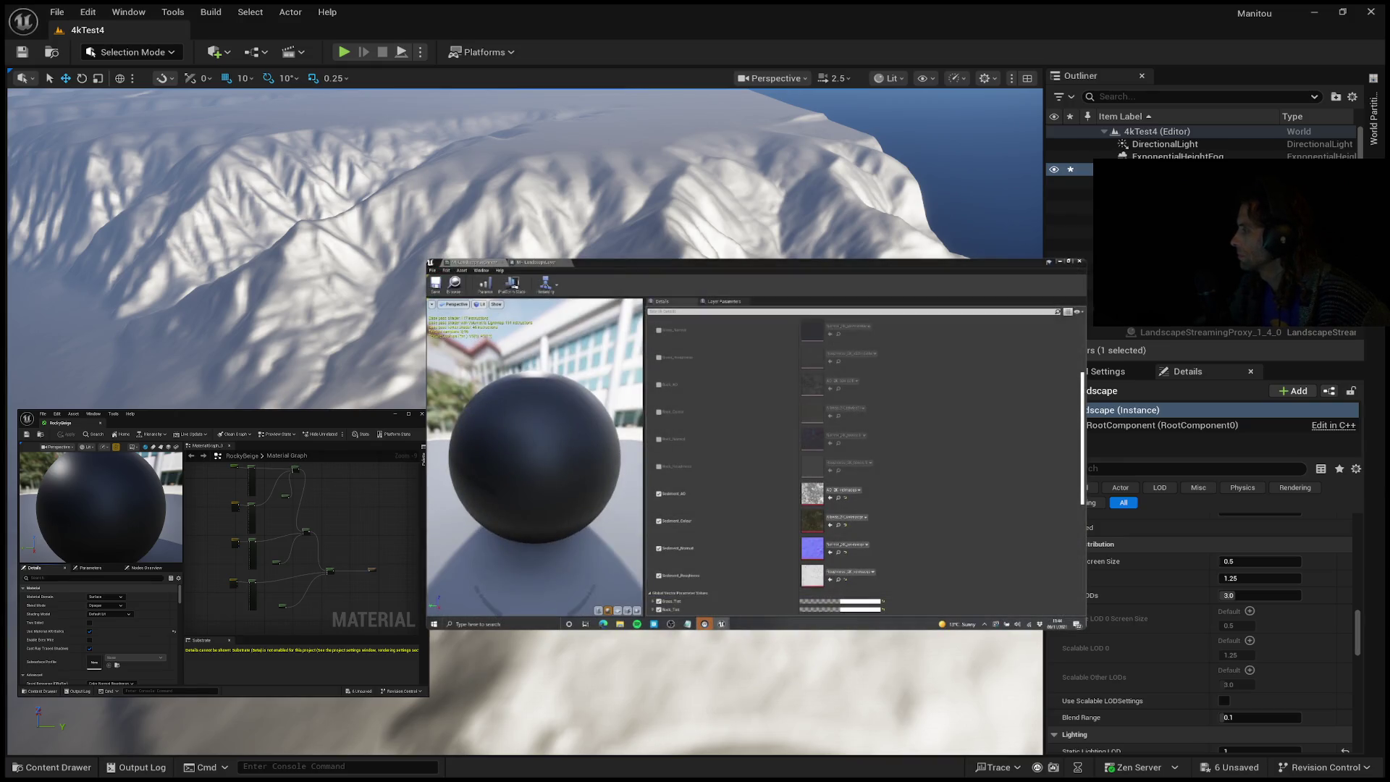
pyautogui.moveTo(745, 507)
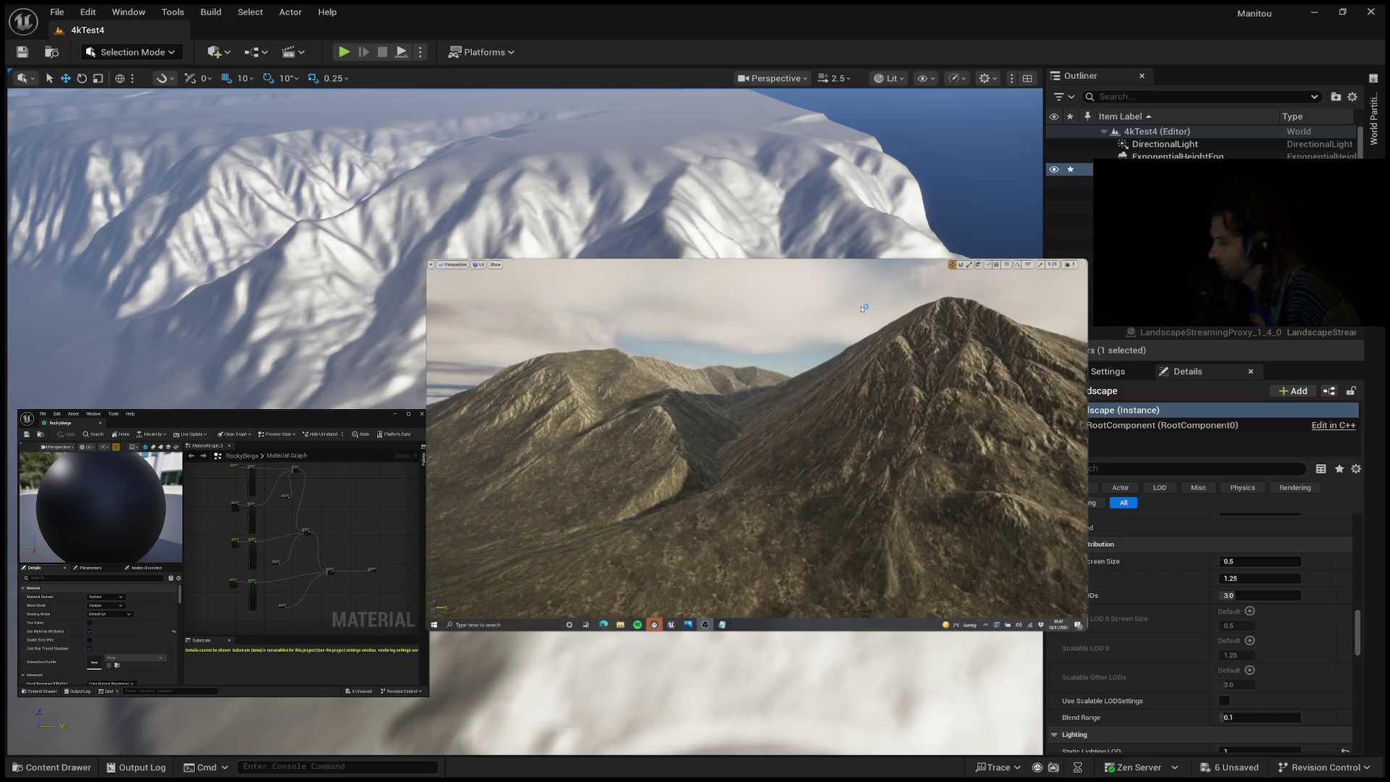
pyautogui.moveTo(864, 309)
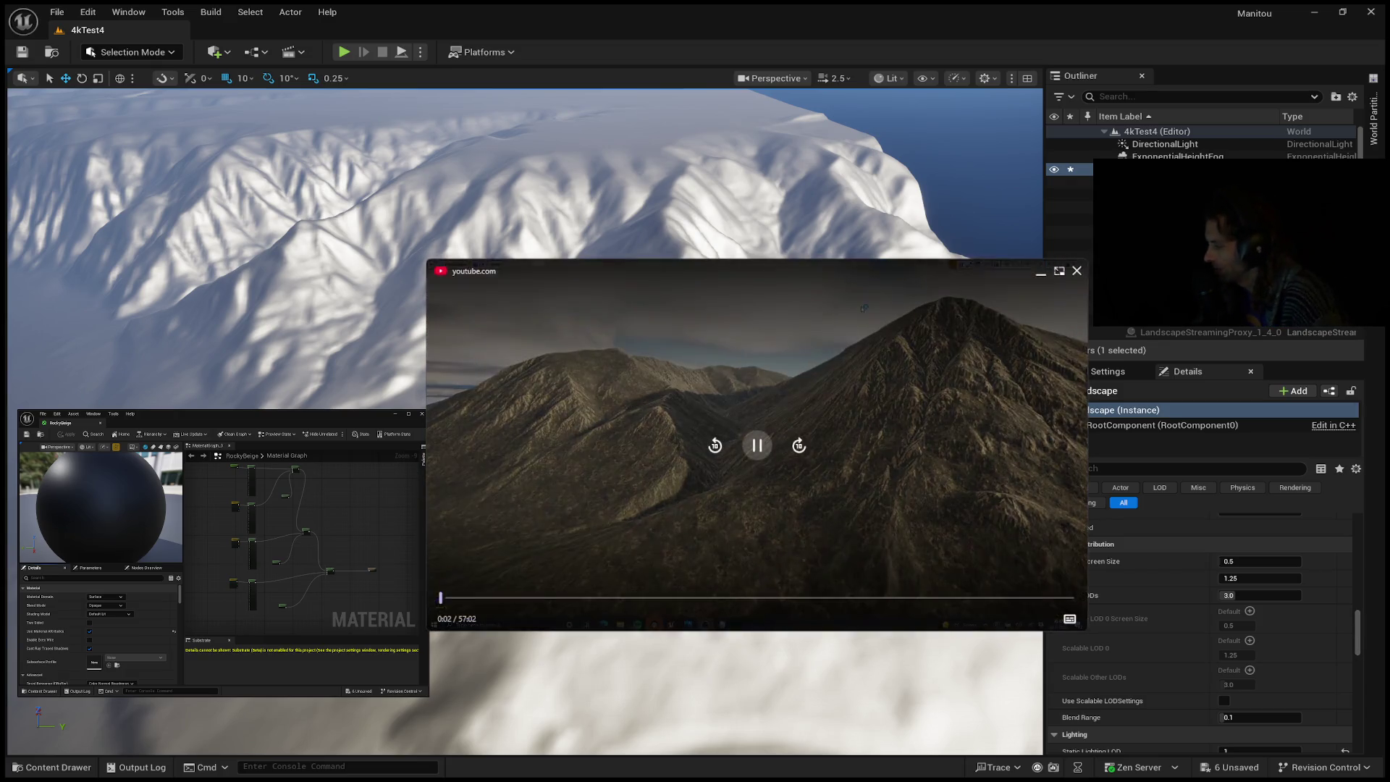
# Pause and resume the terrain reference video, then shrink its floating player window.
pyautogui.click(757, 449)
pyautogui.click(755, 455)
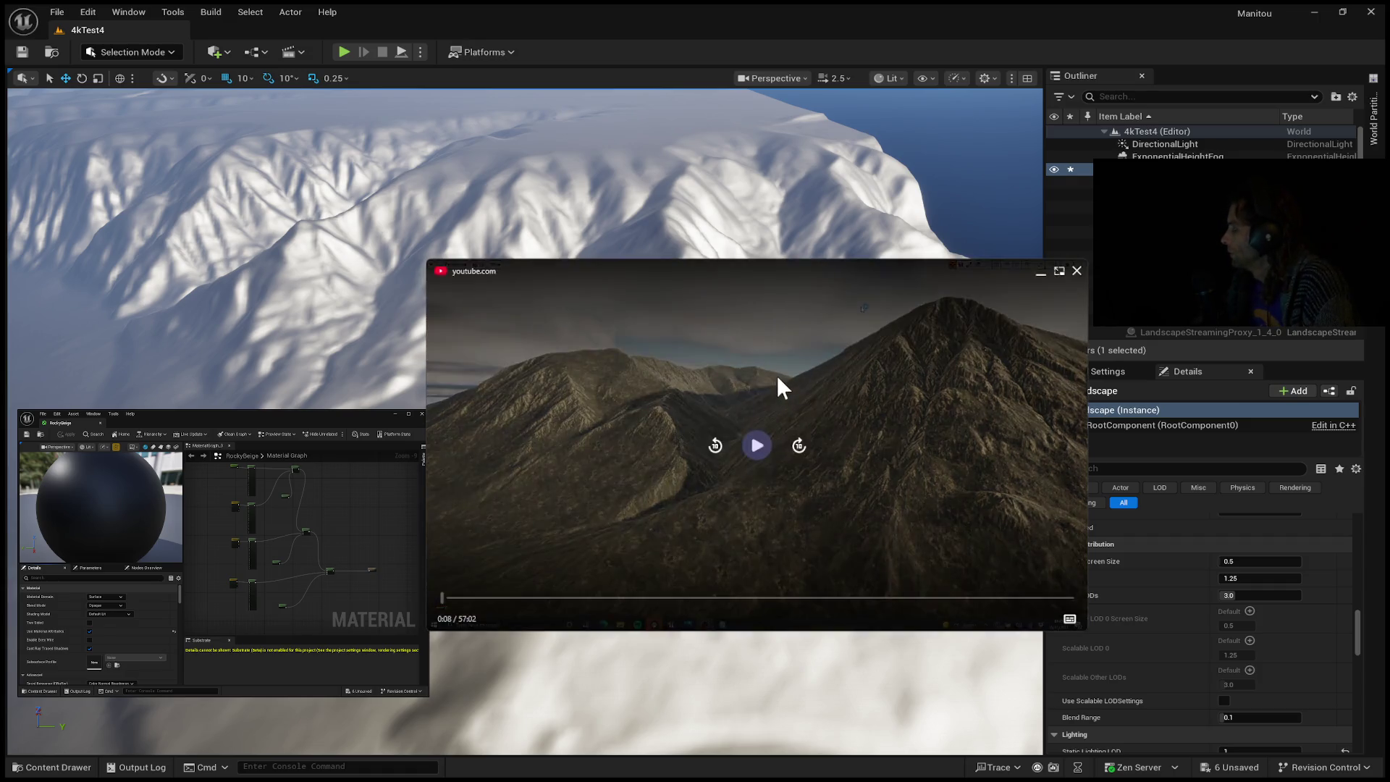
pyautogui.moveTo(777, 375)
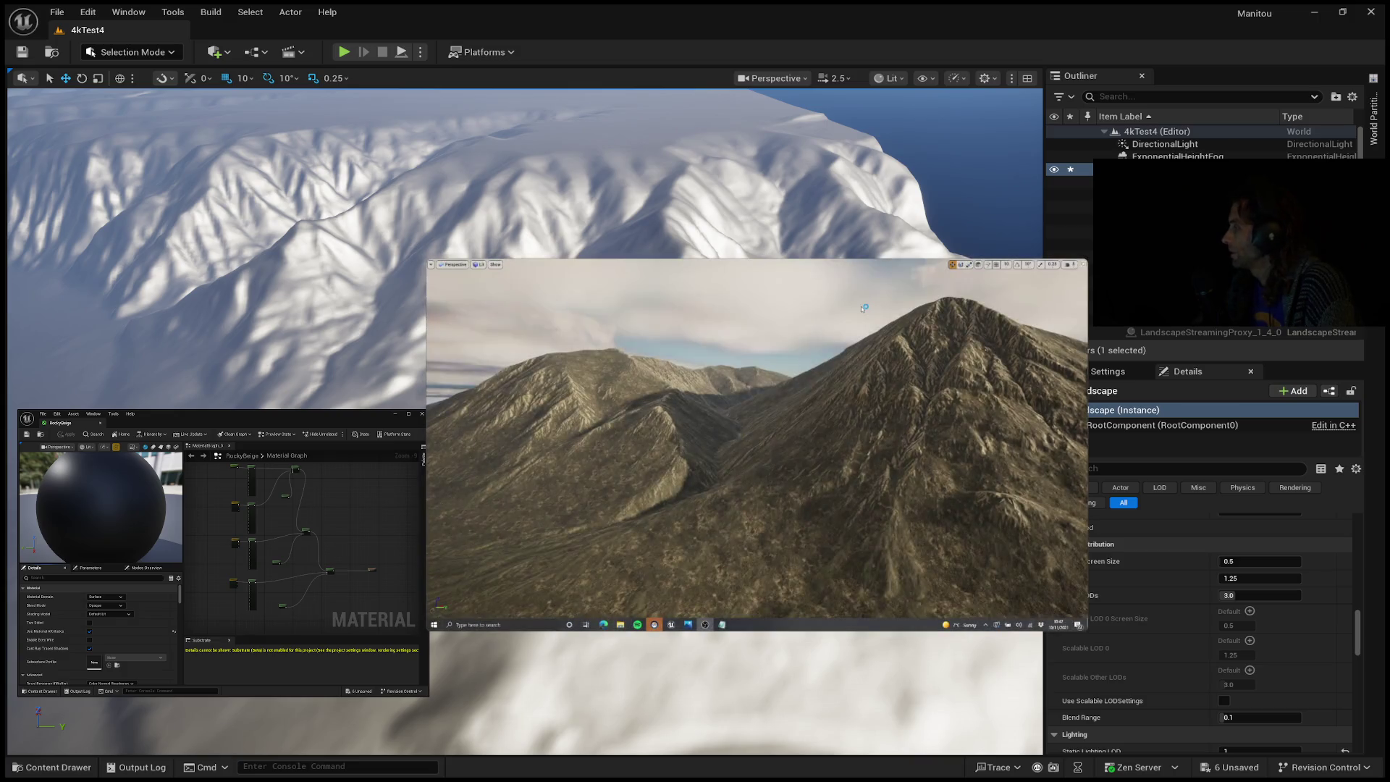
pyautogui.click(700, 308)
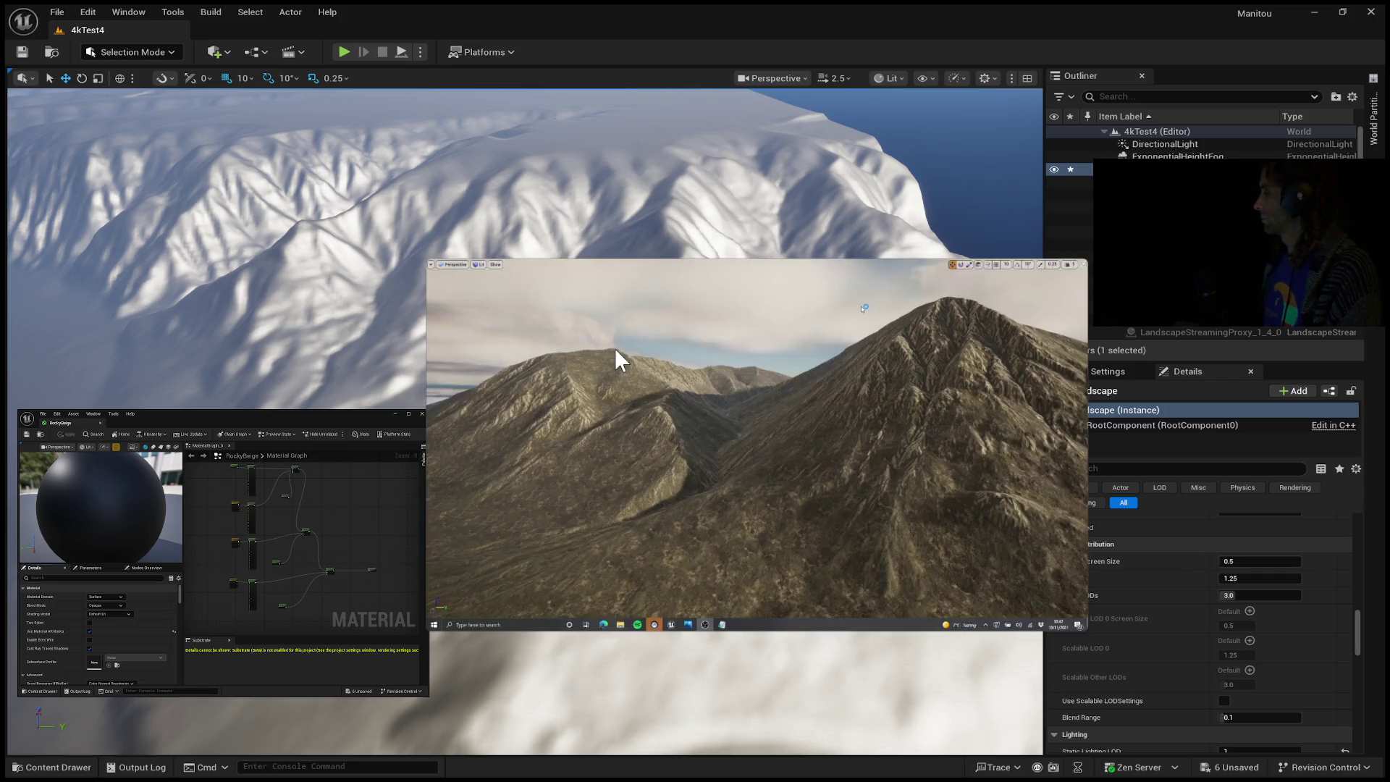
pyautogui.moveTo(498, 310)
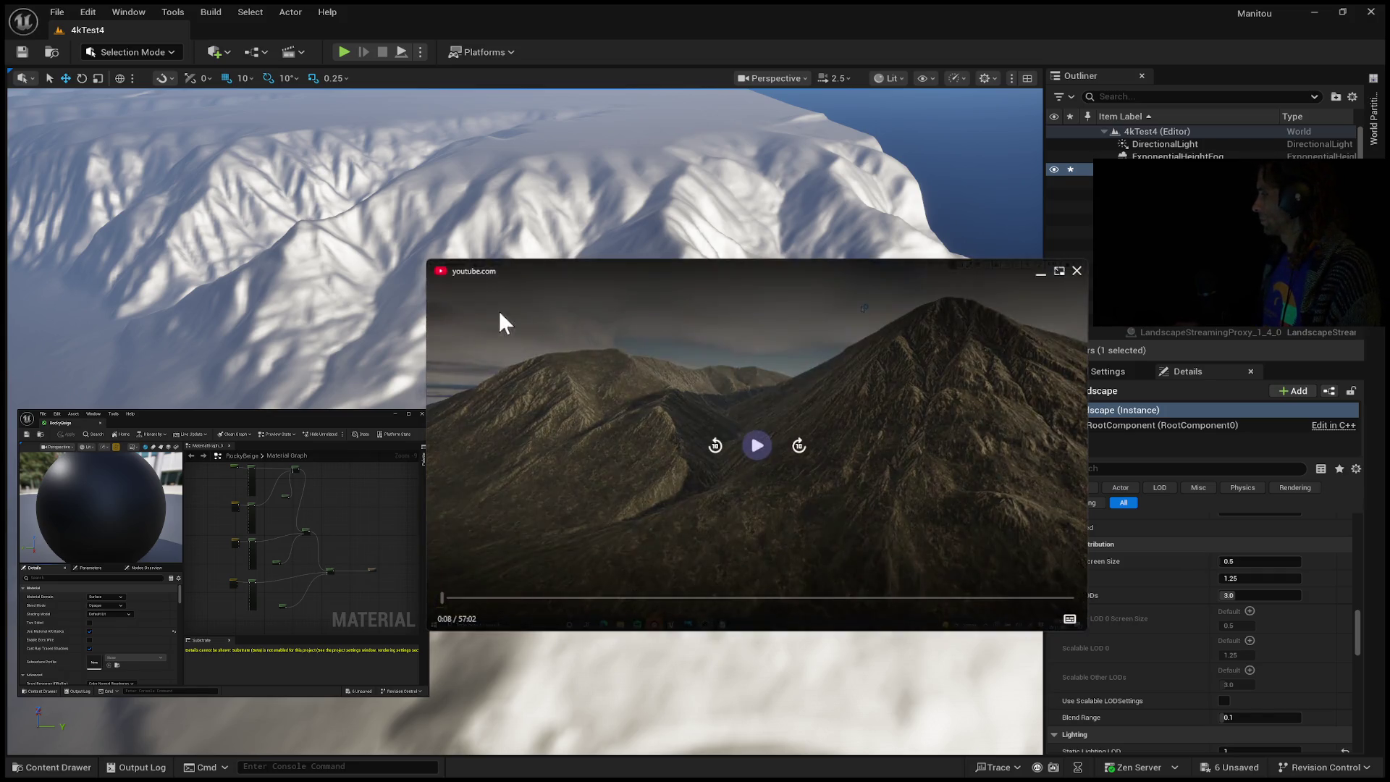
pyautogui.moveTo(431, 267); pyautogui.dragTo(554, 334)
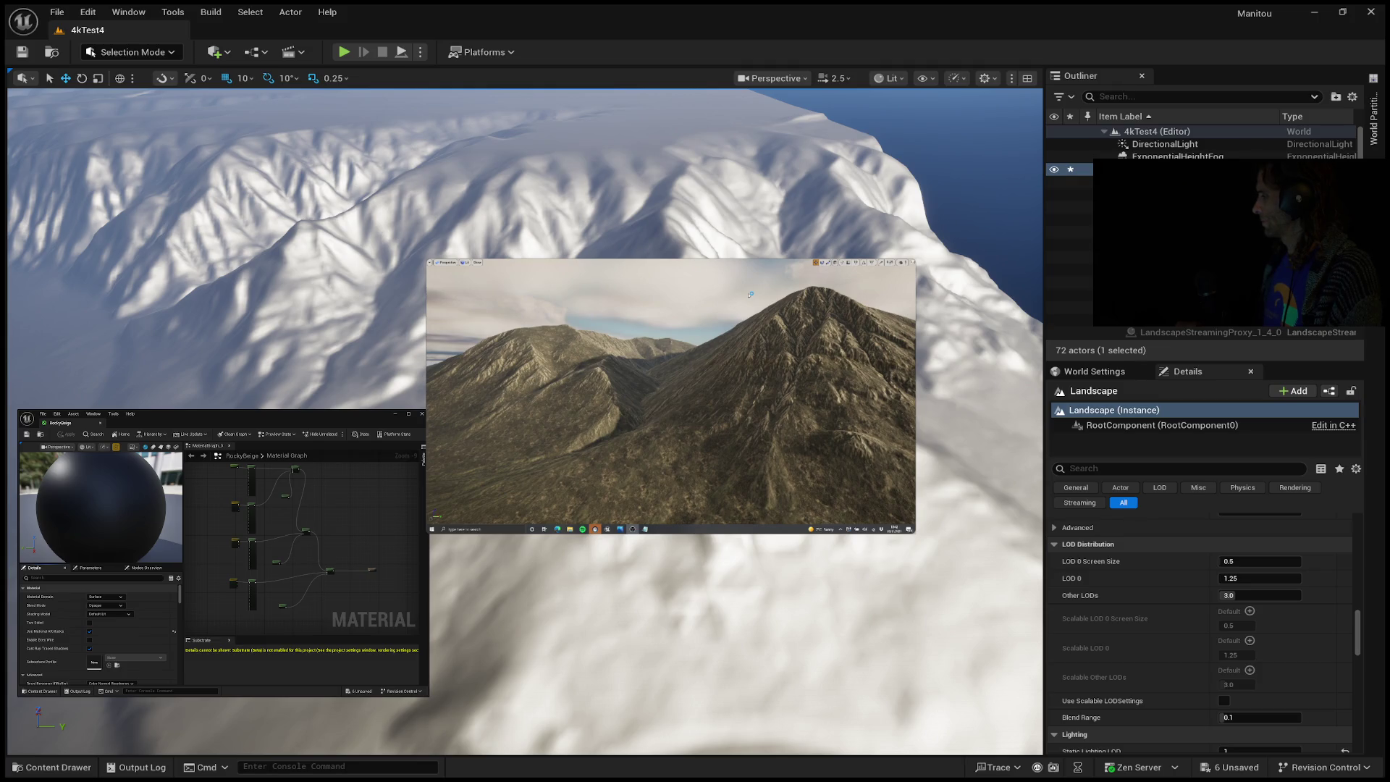
# Shrink the floating player twice more, then start the Mount Rushmore video playing in it.
pyautogui.moveTo(433, 264); pyautogui.dragTo(437, 259)
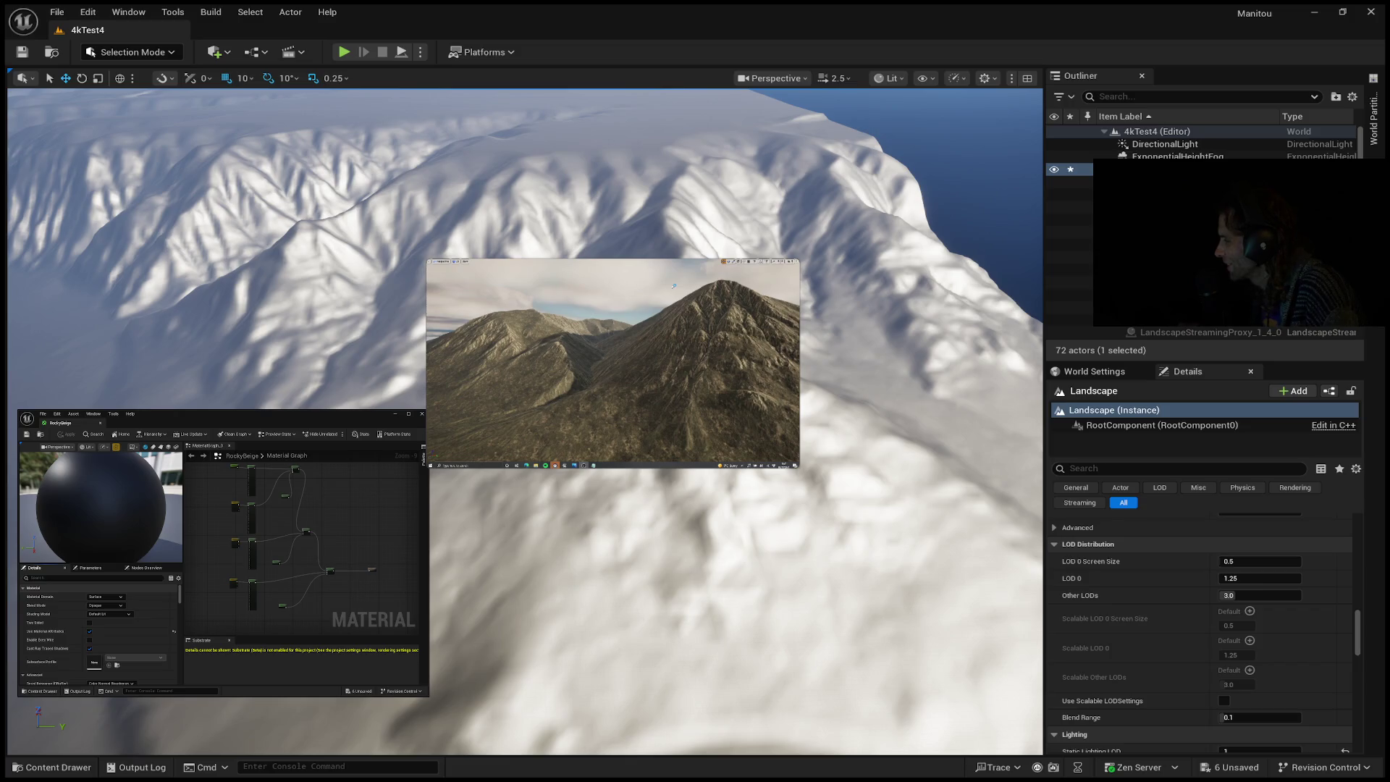
pyautogui.moveTo(434, 271); pyautogui.dragTo(449, 283)
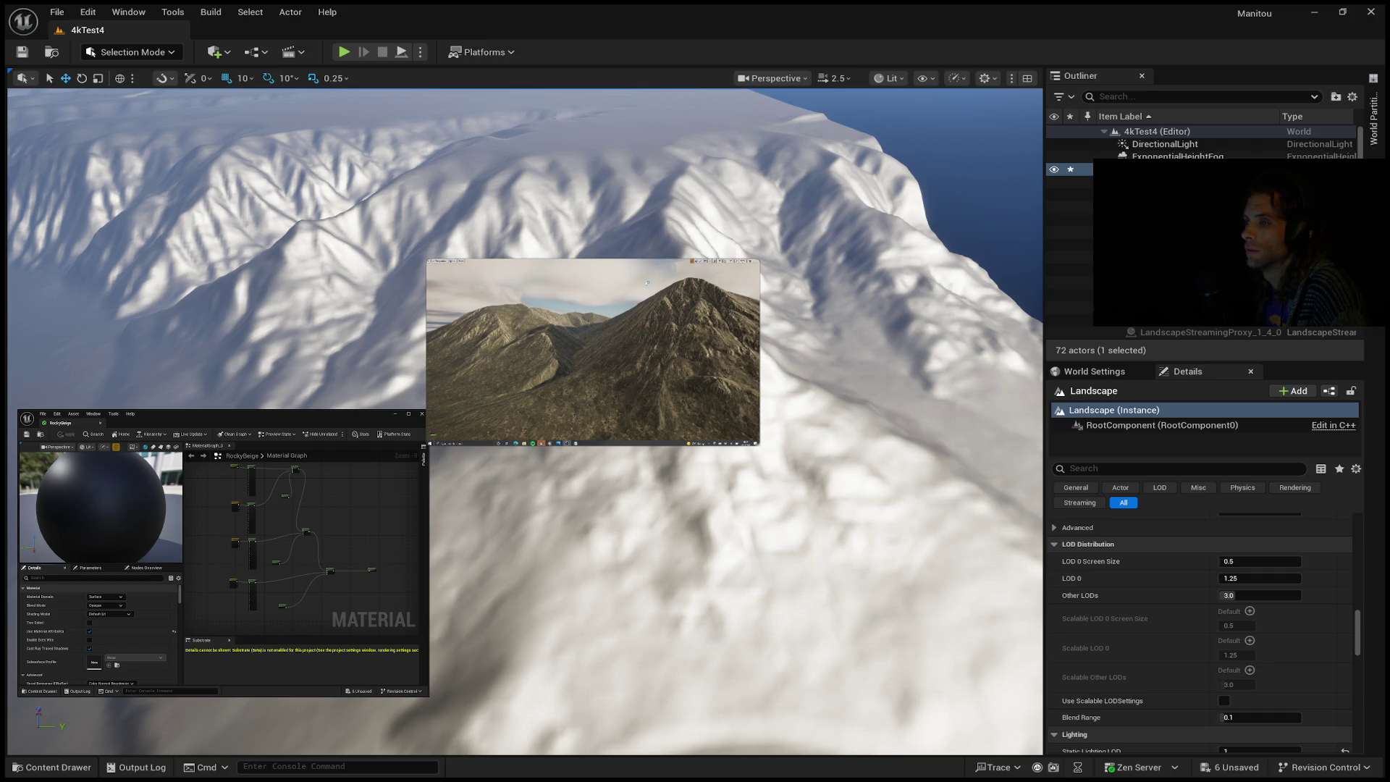
pyautogui.hotkey('alt', 'Tab')
pyautogui.hotkey('alt', 'Tab')
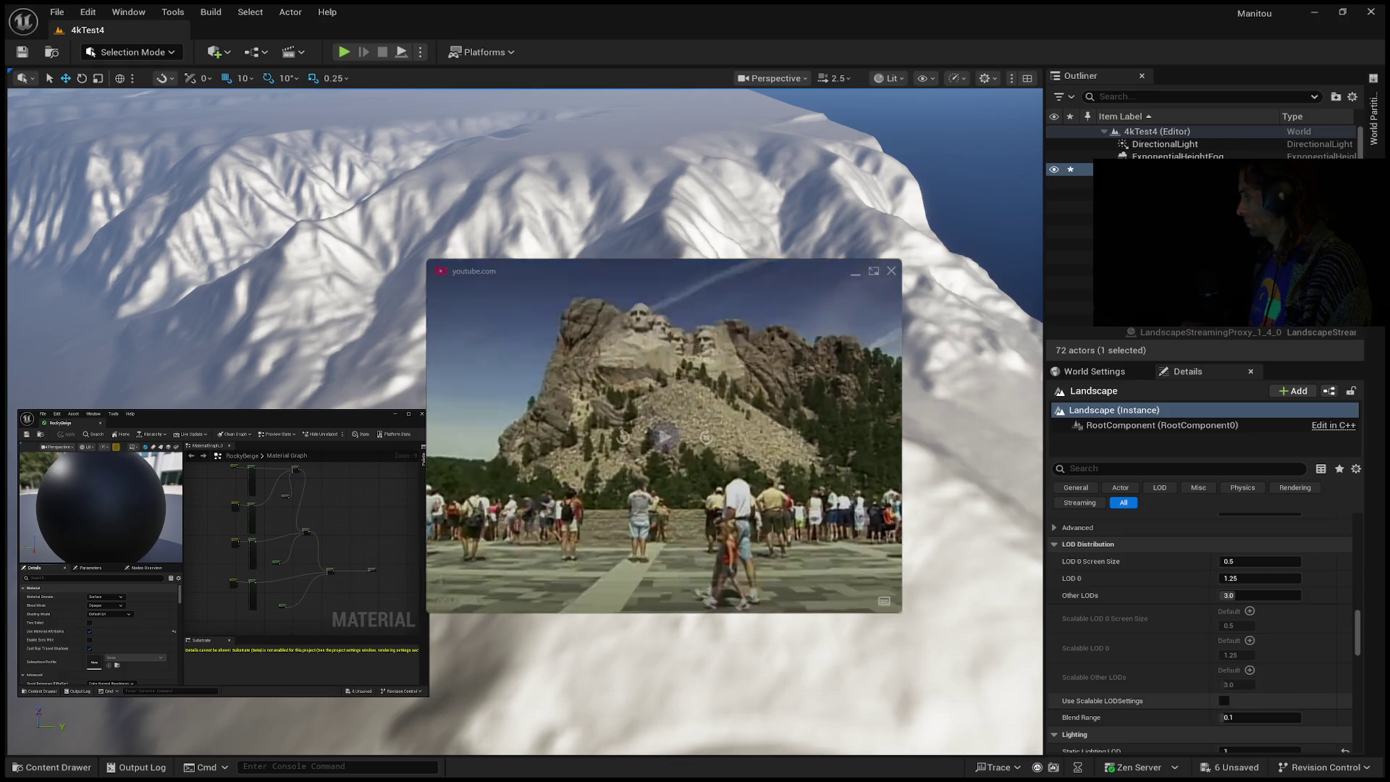
pyautogui.click(664, 437)
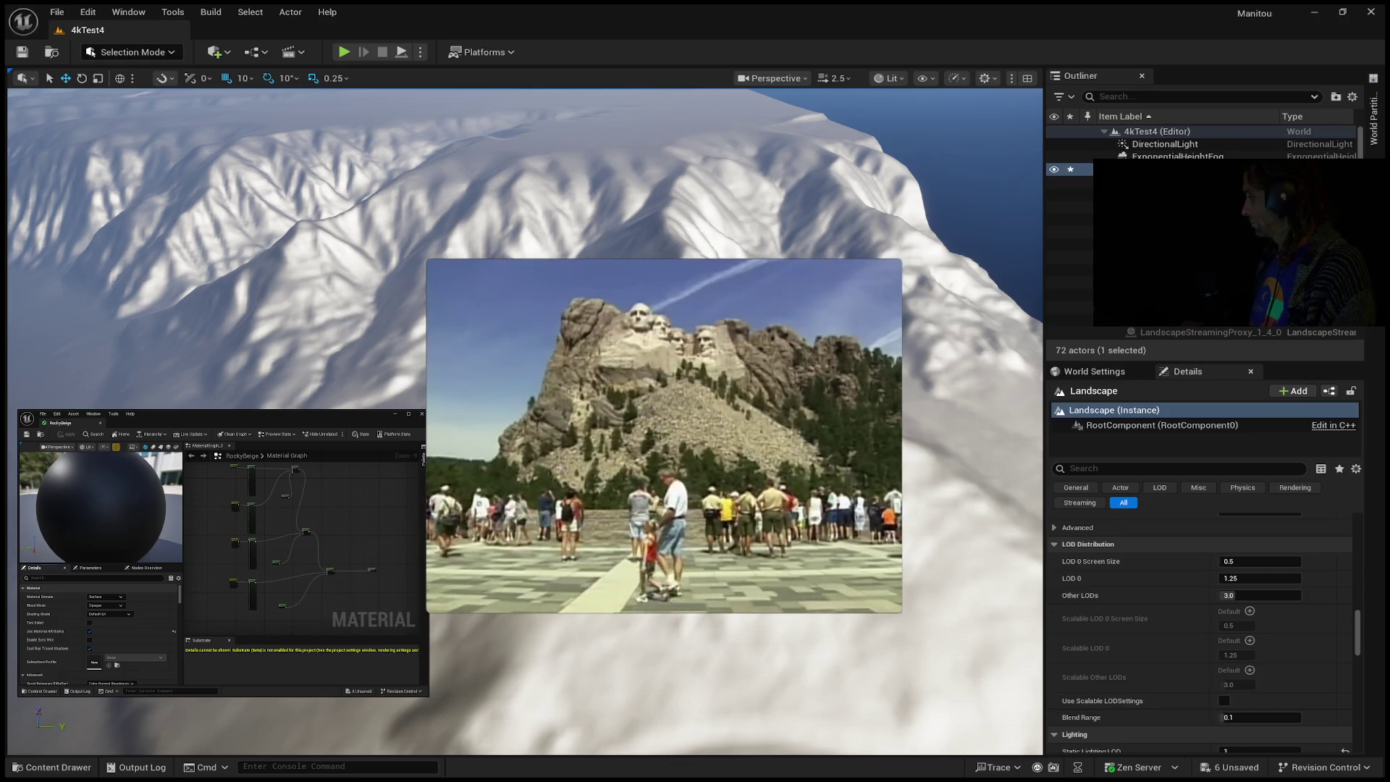
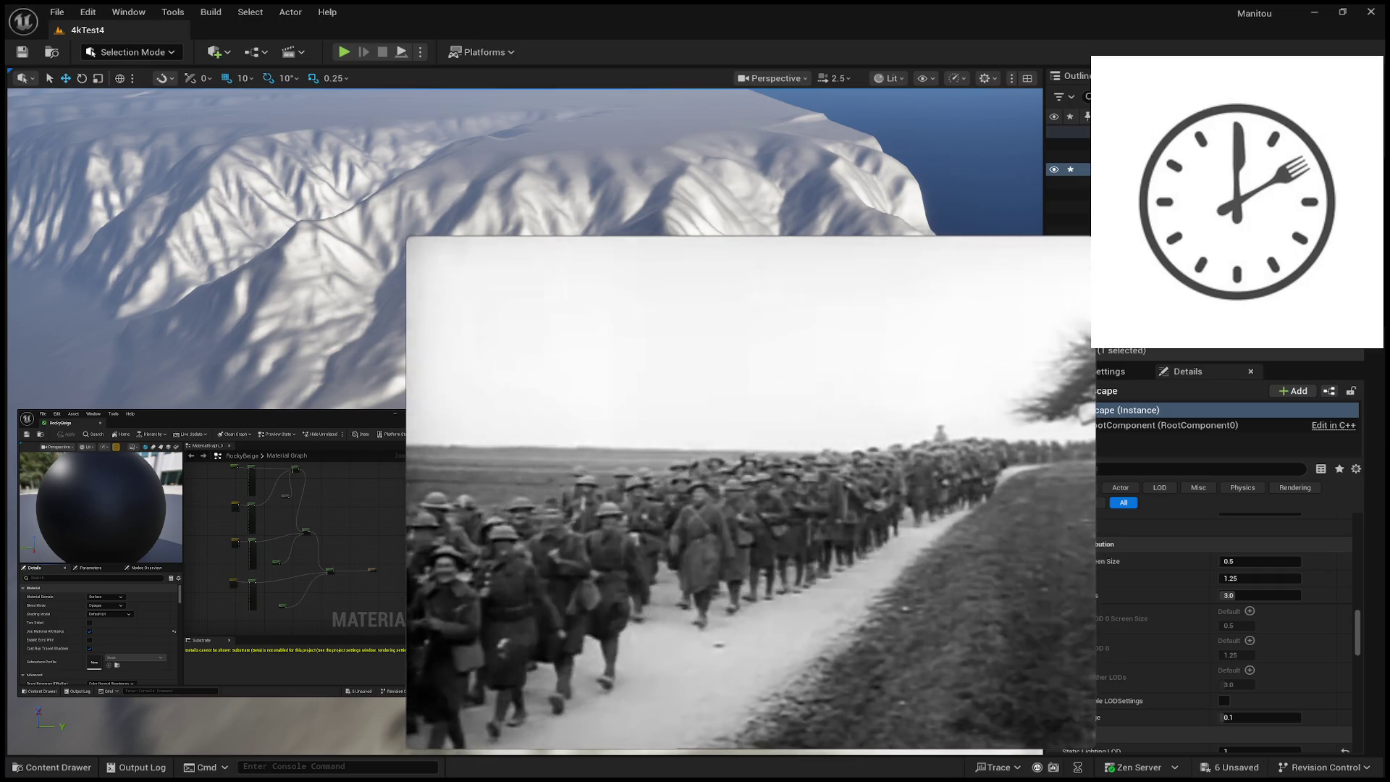
# Pause the picture-in-picture video on its end credits and drag its corner to shrink the window.
pyautogui.moveTo(838, 323)
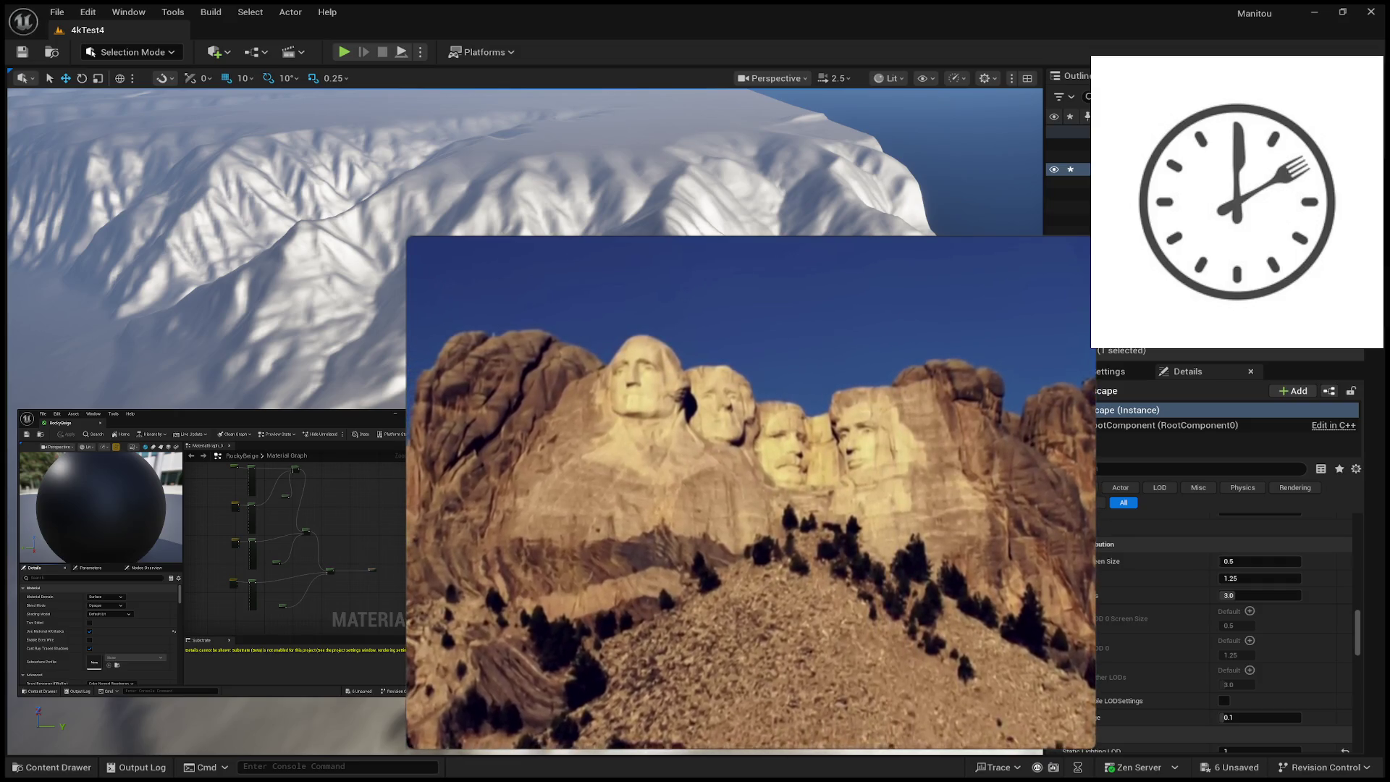
pyautogui.moveTo(858, 651)
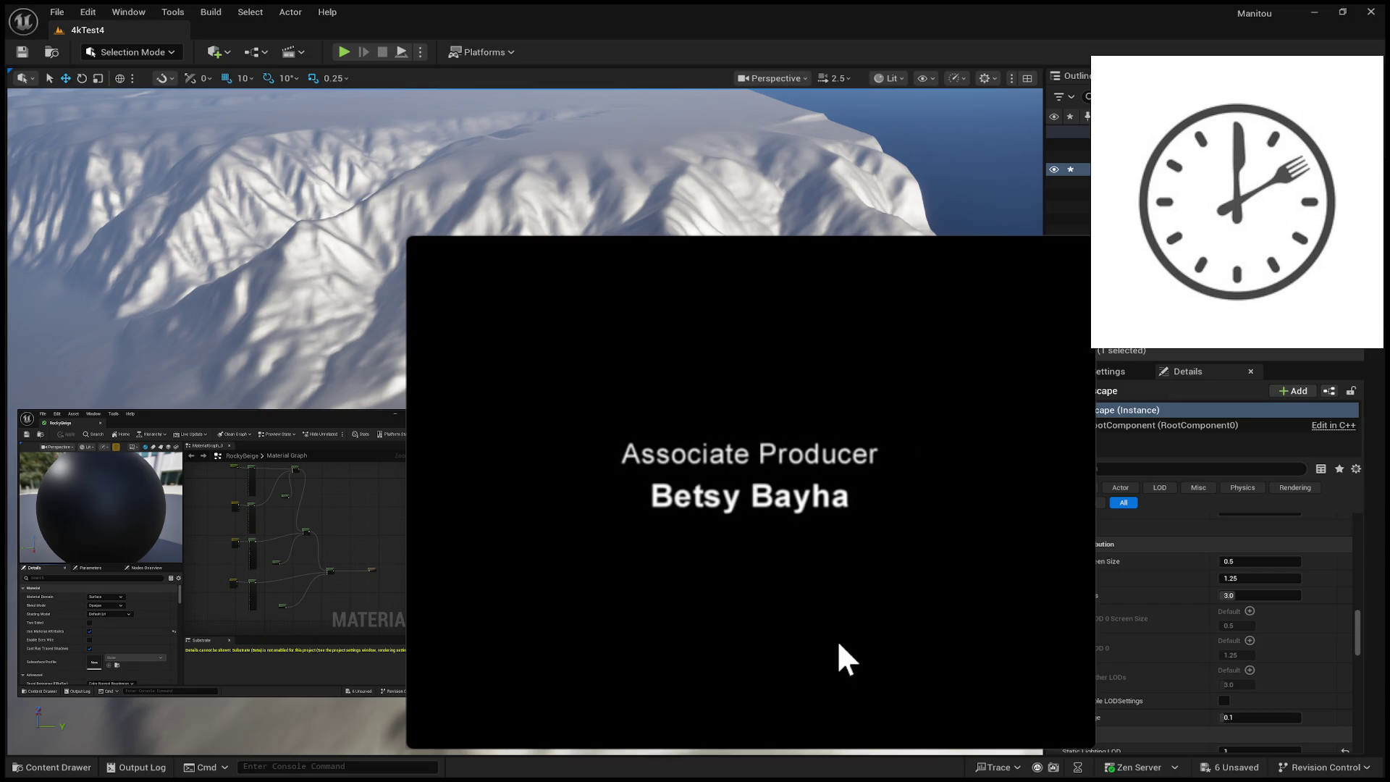
pyautogui.moveTo(656, 652)
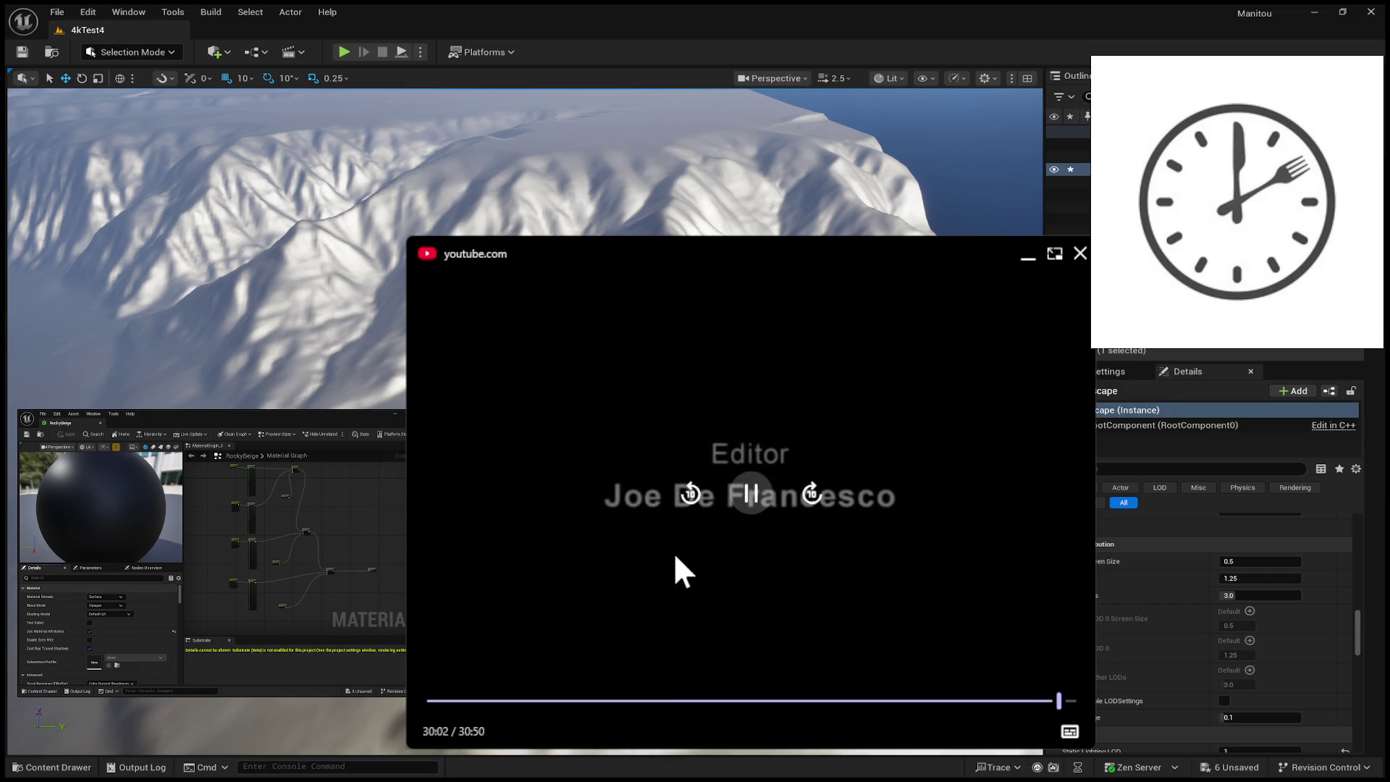
pyautogui.click(728, 489)
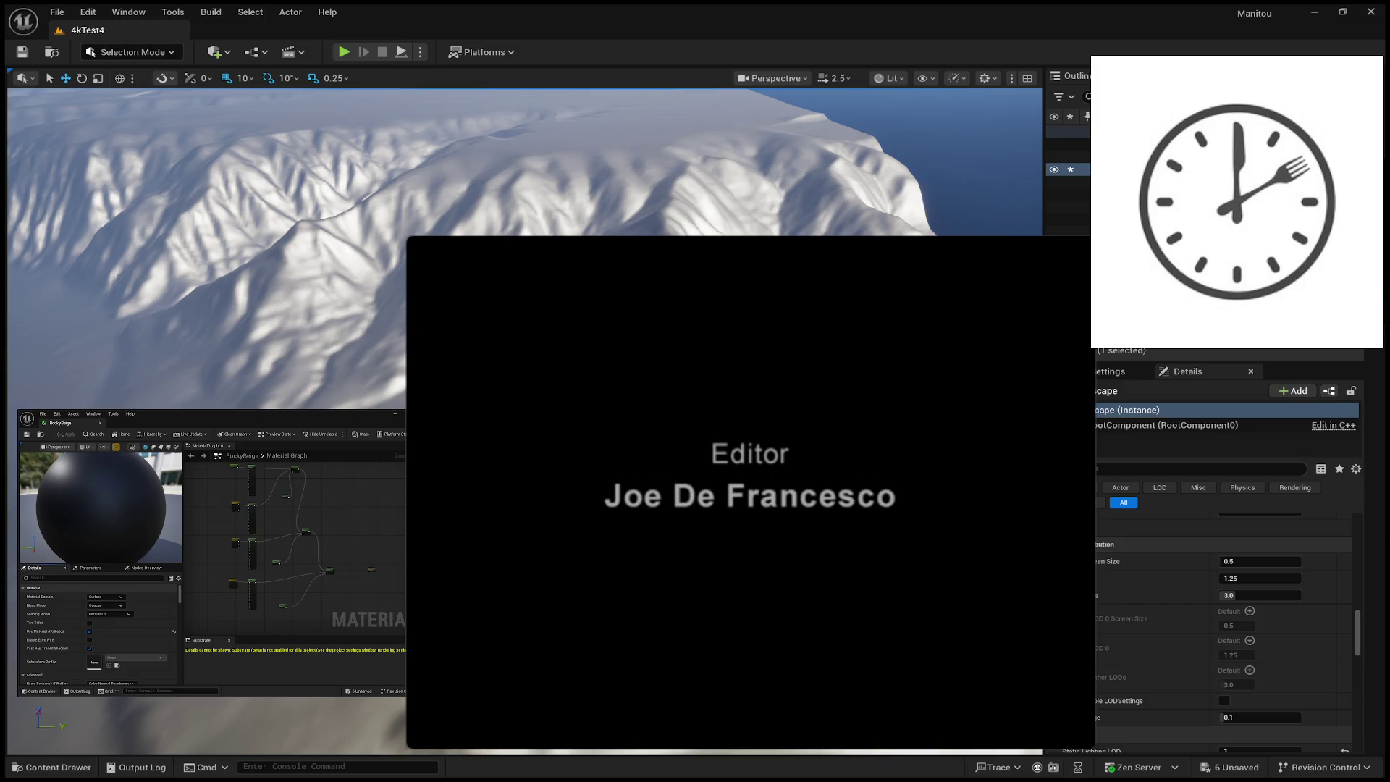
pyautogui.moveTo(406, 239)
pyautogui.mouseDown()
pyautogui.moveTo(413, 448)
pyautogui.moveTo(415, 294)
pyautogui.mouseUp()
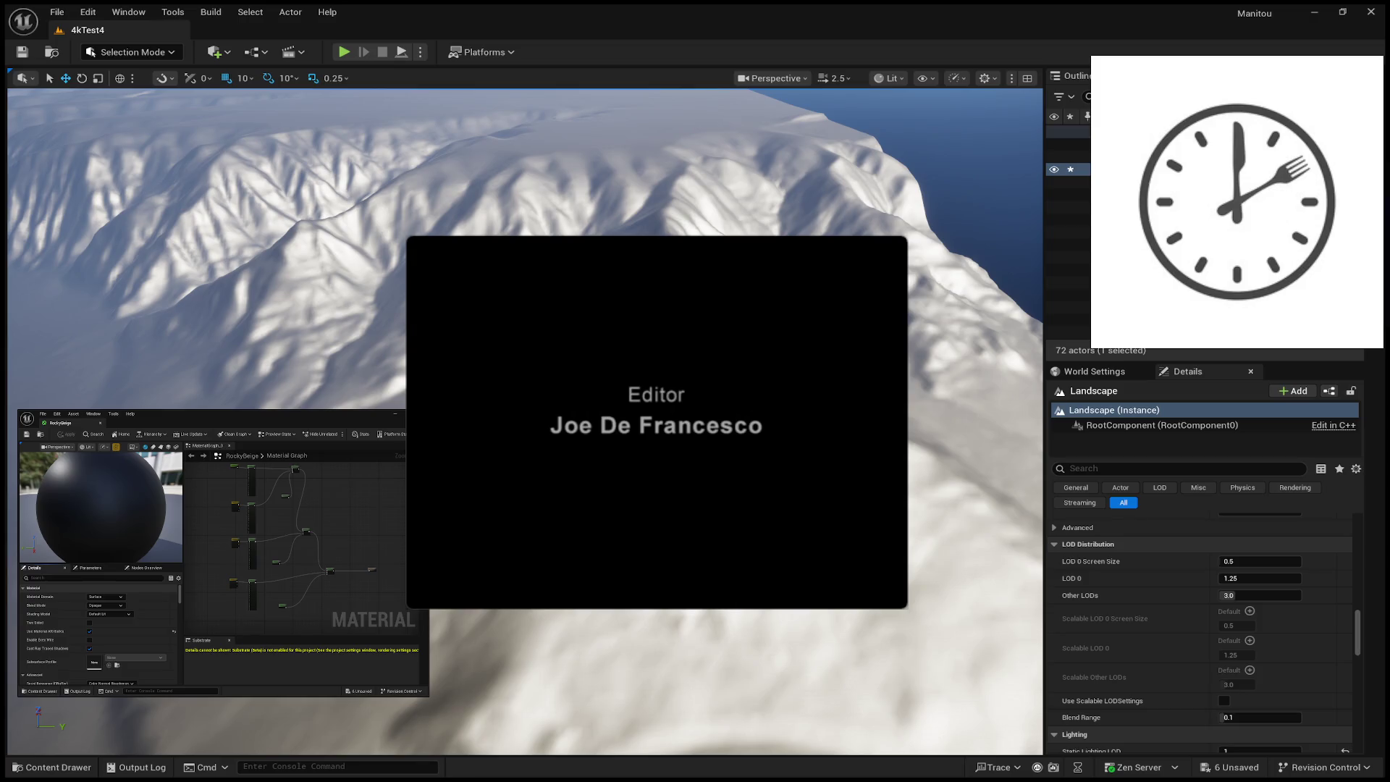
pyautogui.moveTo(813, 343)
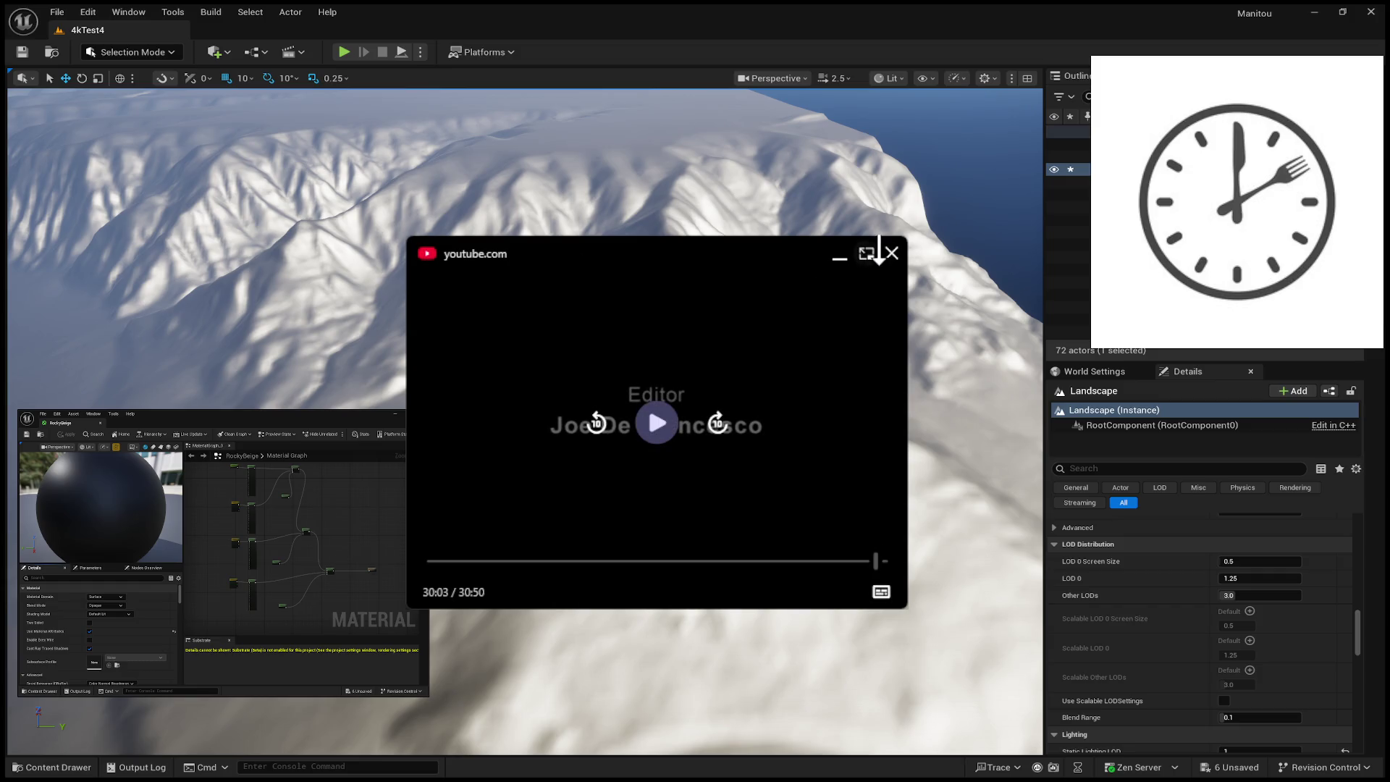
pyautogui.moveTo(866, 288)
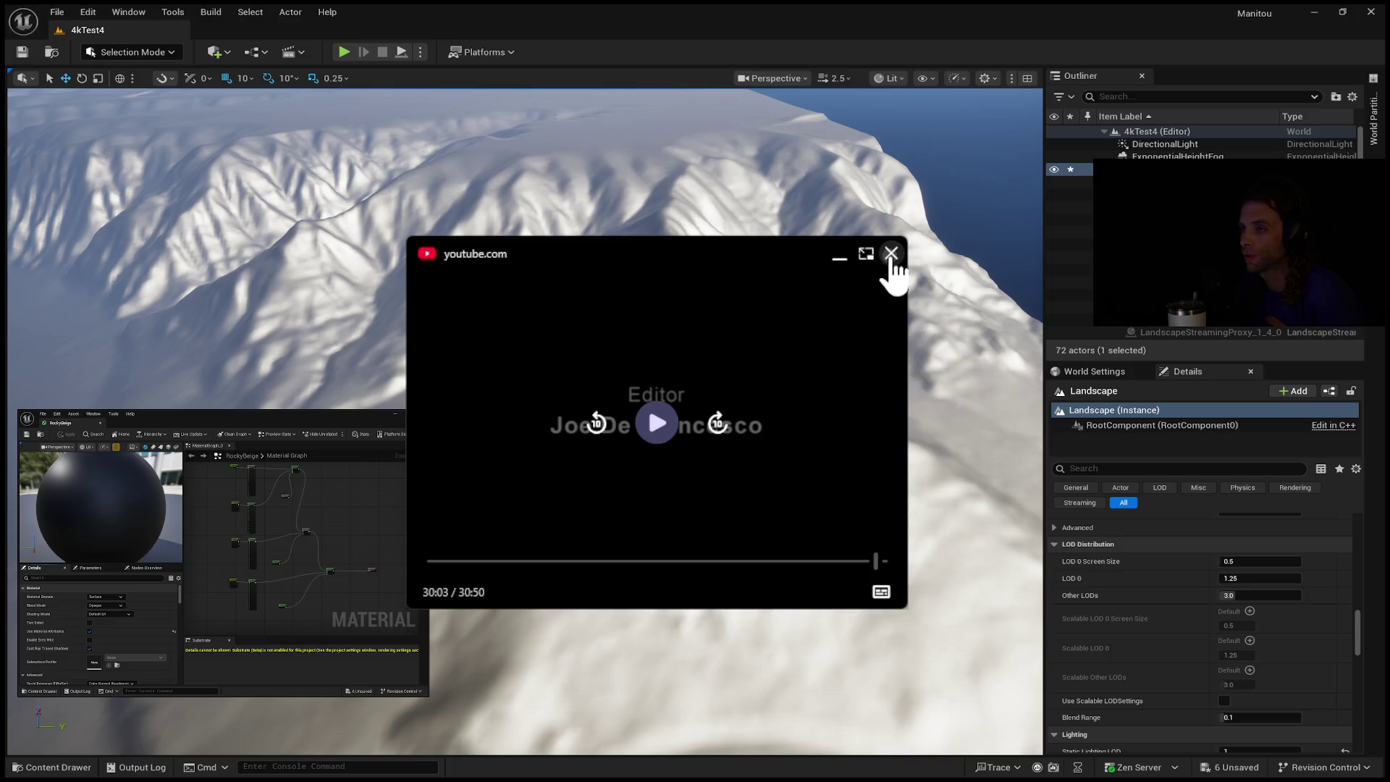
# Close the YouTube picture-in-picture window and show the Unreal Engine Marketplace home page.
pyautogui.click(891, 253)
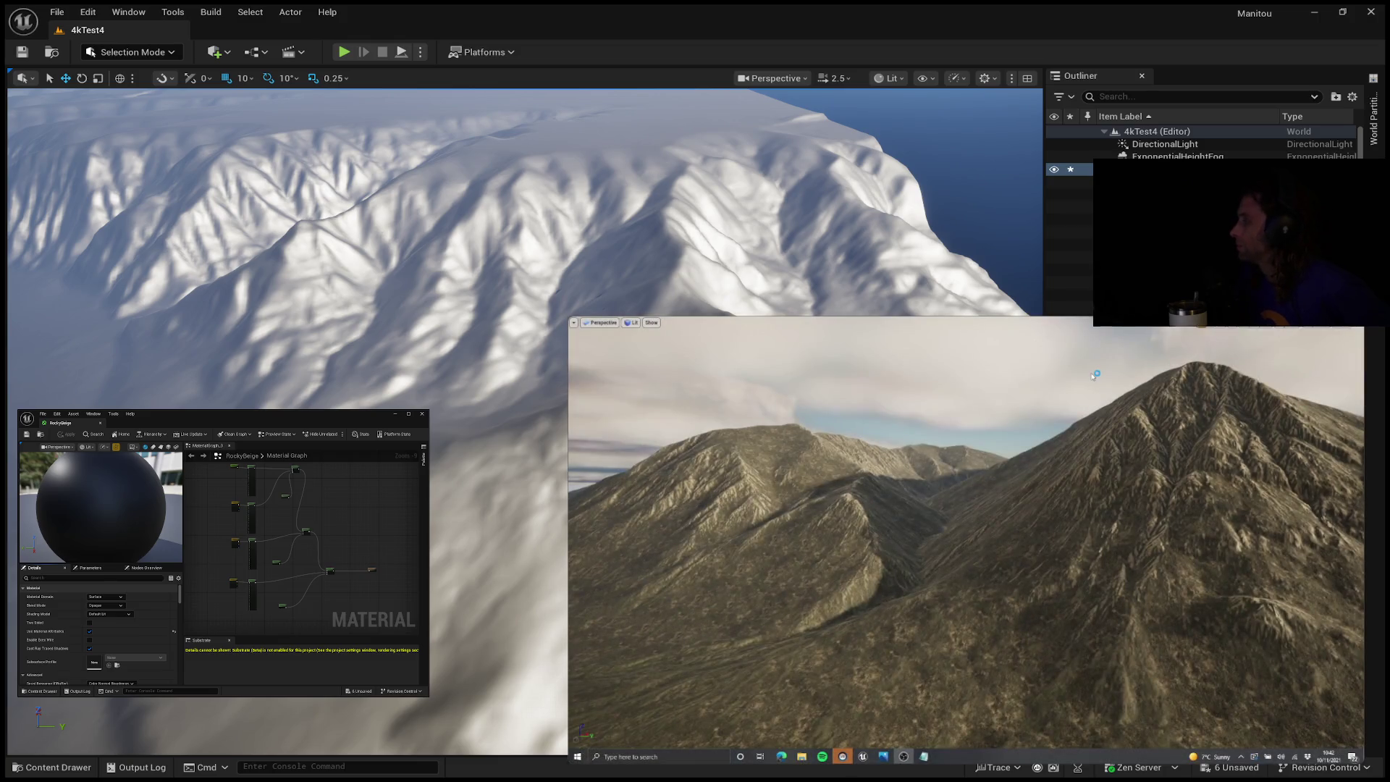
pyautogui.moveTo(672, 647)
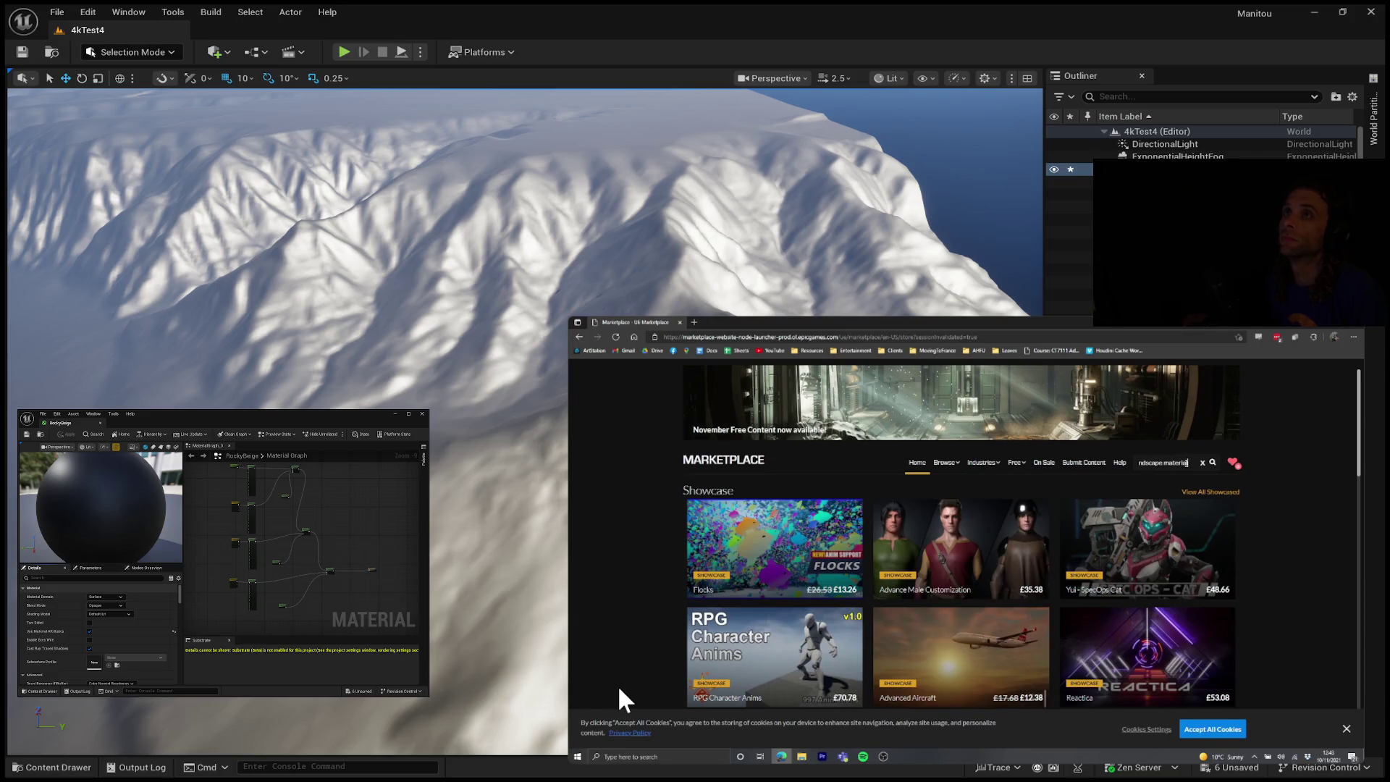
# Search the Marketplace for 'landscape material', scroll the results, then pause the mountain tutorial video.
pyautogui.click(1213, 464)
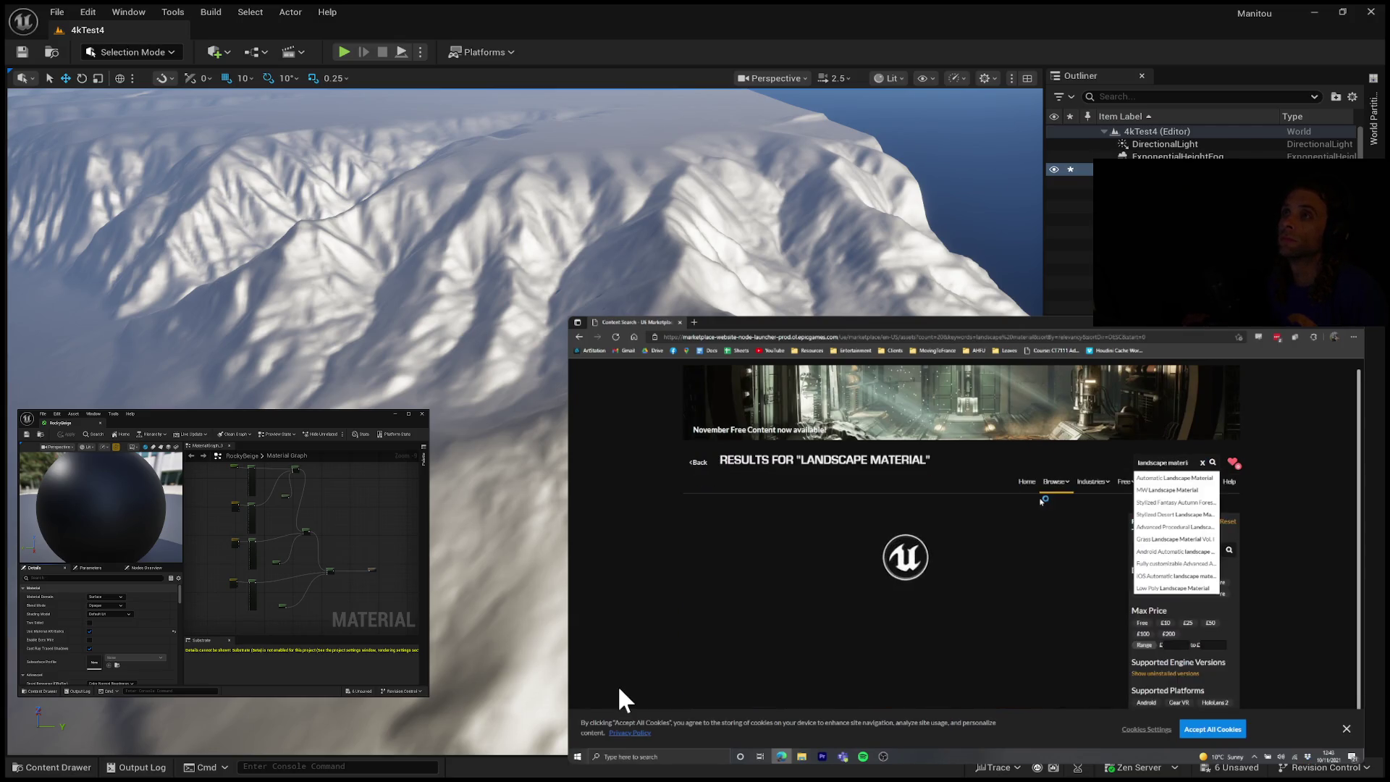
pyautogui.moveTo(1051, 483)
pyautogui.scroll(-2, 964, 480)
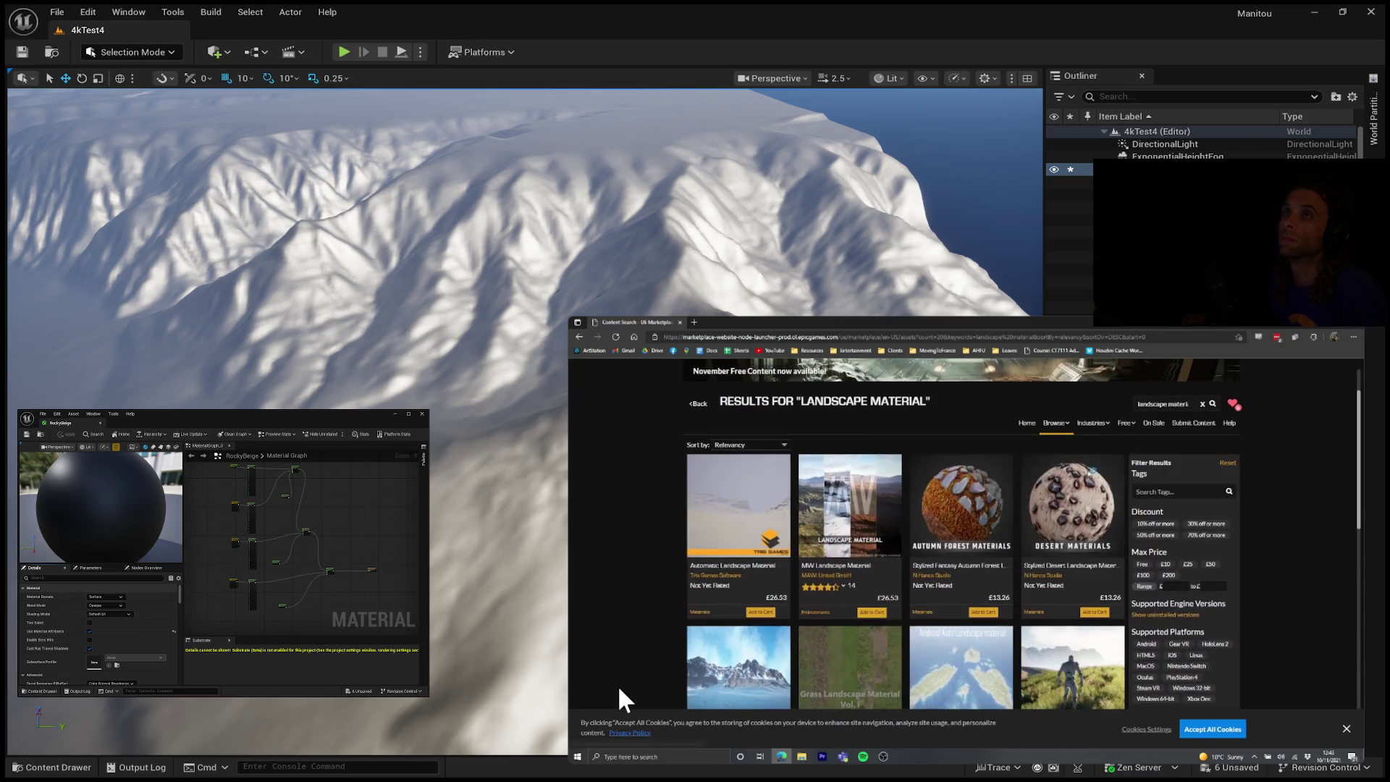
pyautogui.scroll(-5, 964, 480)
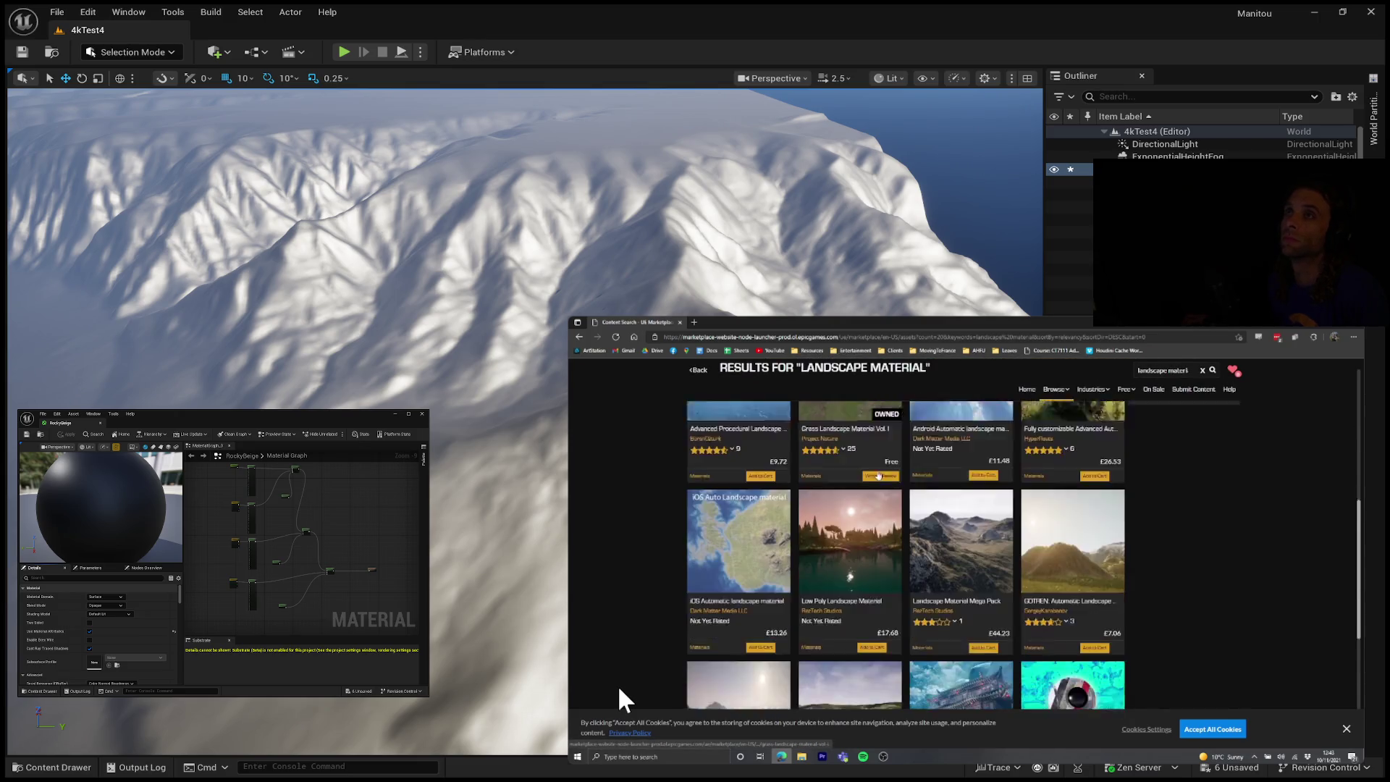
pyautogui.scroll(-4, 942, 473)
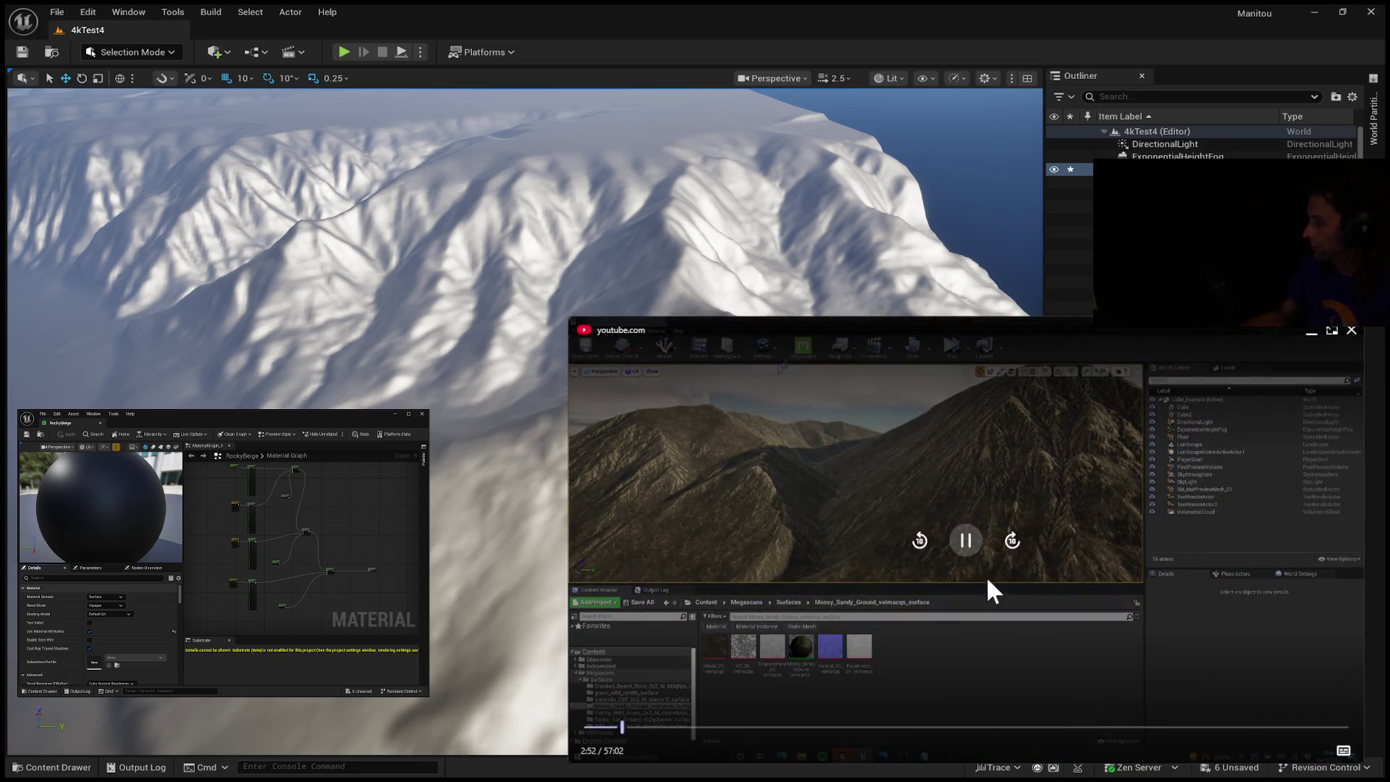
pyautogui.click(966, 540)
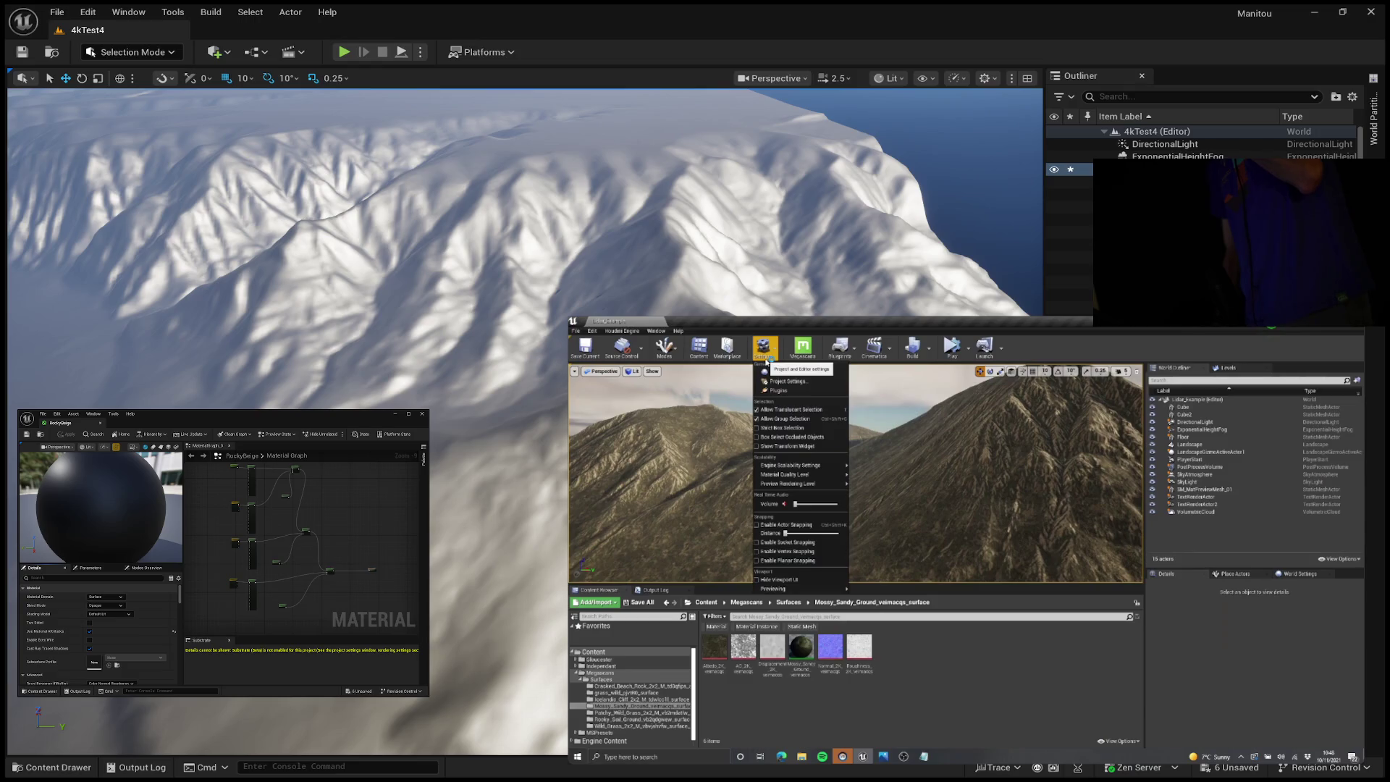
# Advance the tutorial video to where the editor's Settings dropdown appears.
pyautogui.moveTo(701, 336)
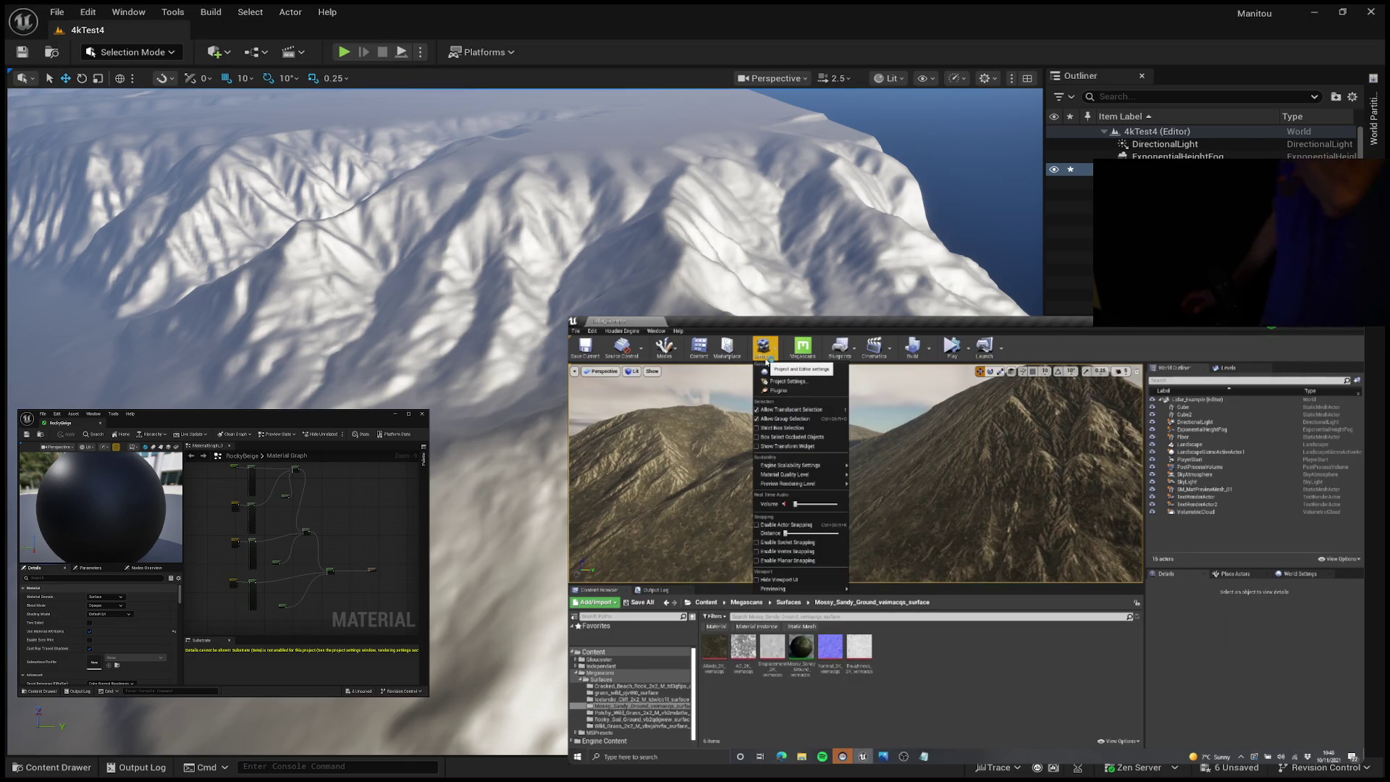
pyautogui.moveTo(893, 428)
pyautogui.click(922, 551)
pyautogui.click(966, 543)
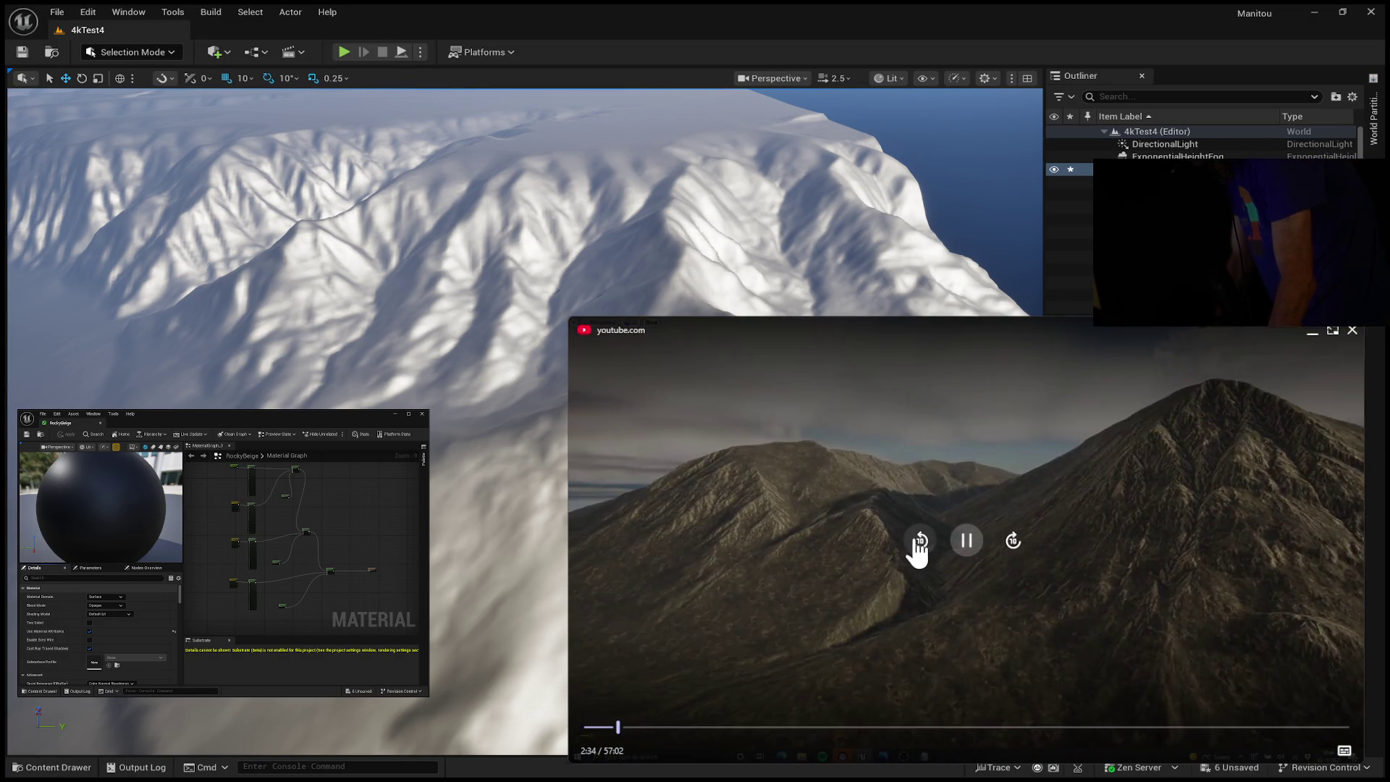
pyautogui.click(920, 544)
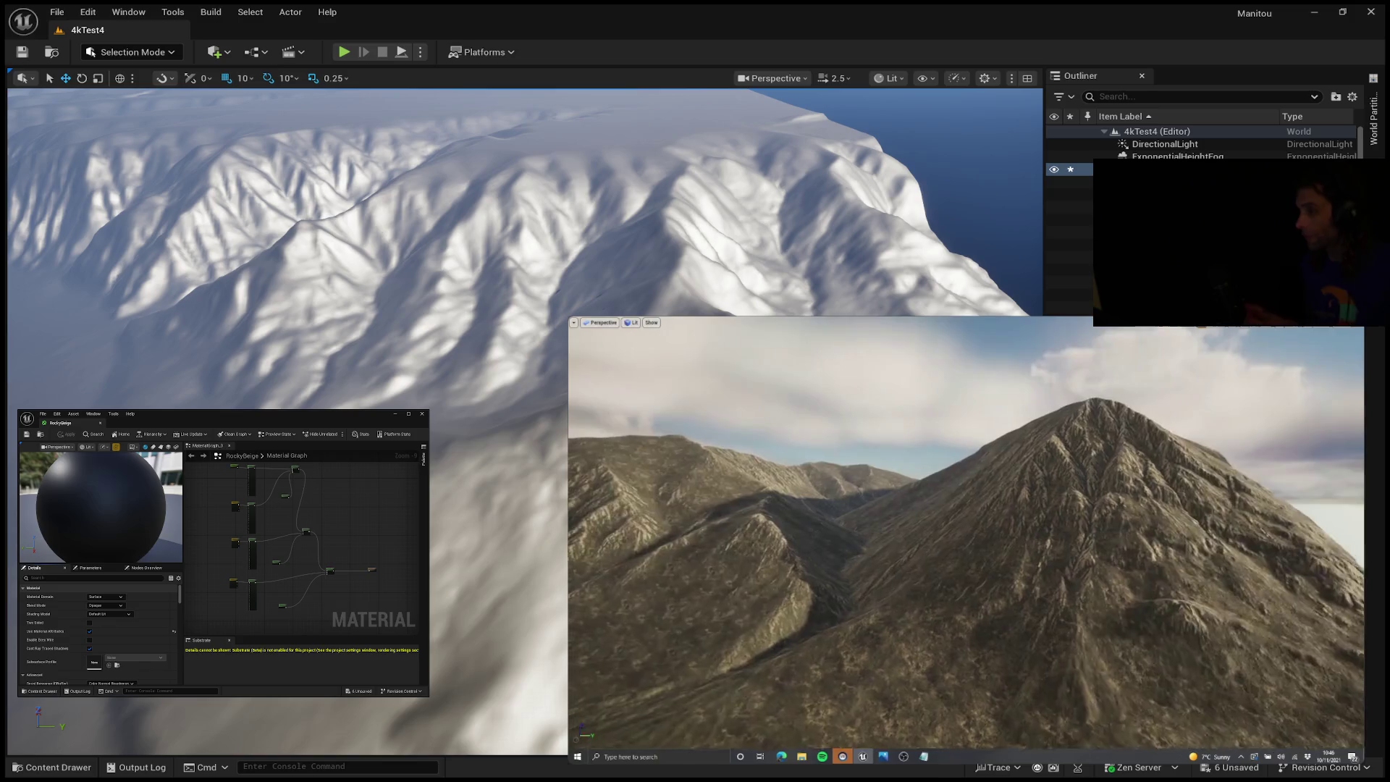
pyautogui.moveTo(1012, 388)
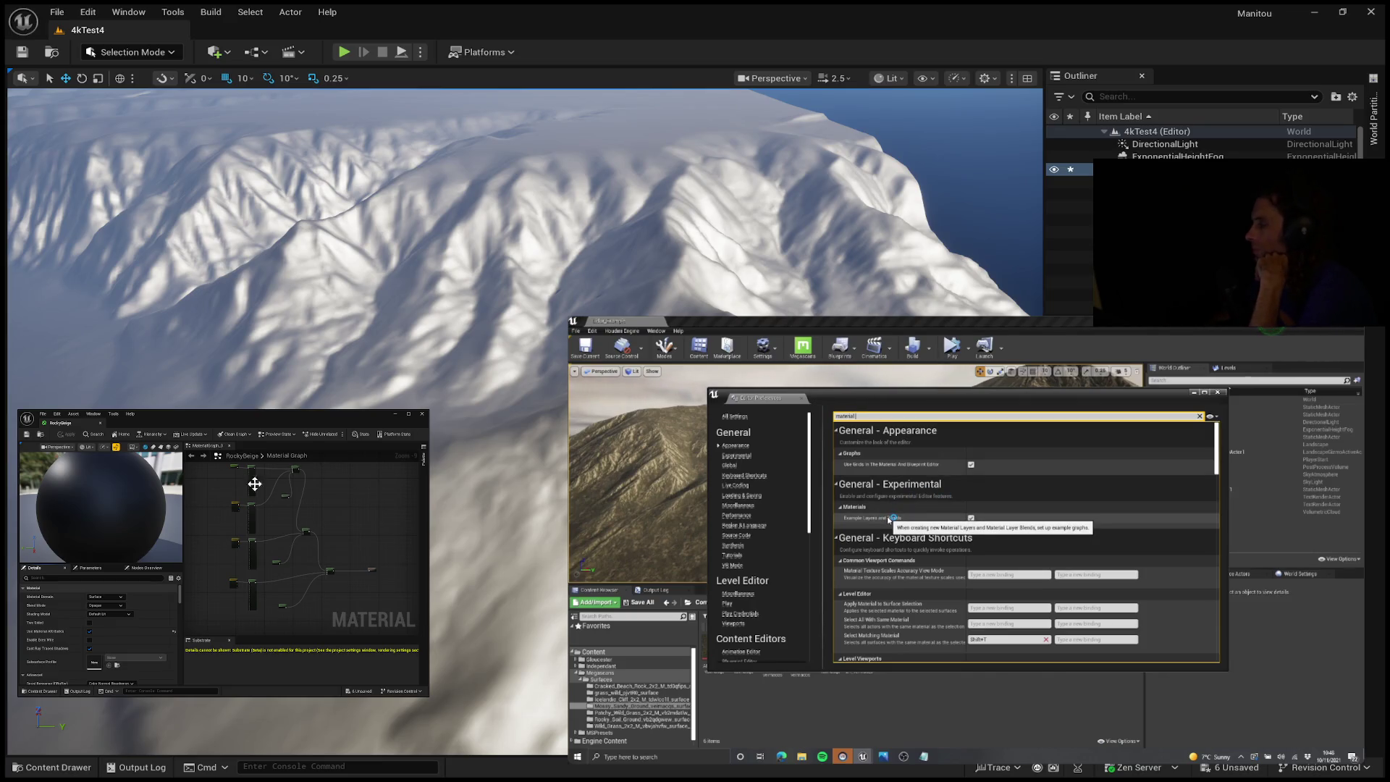
pyautogui.moveTo(1147, 367)
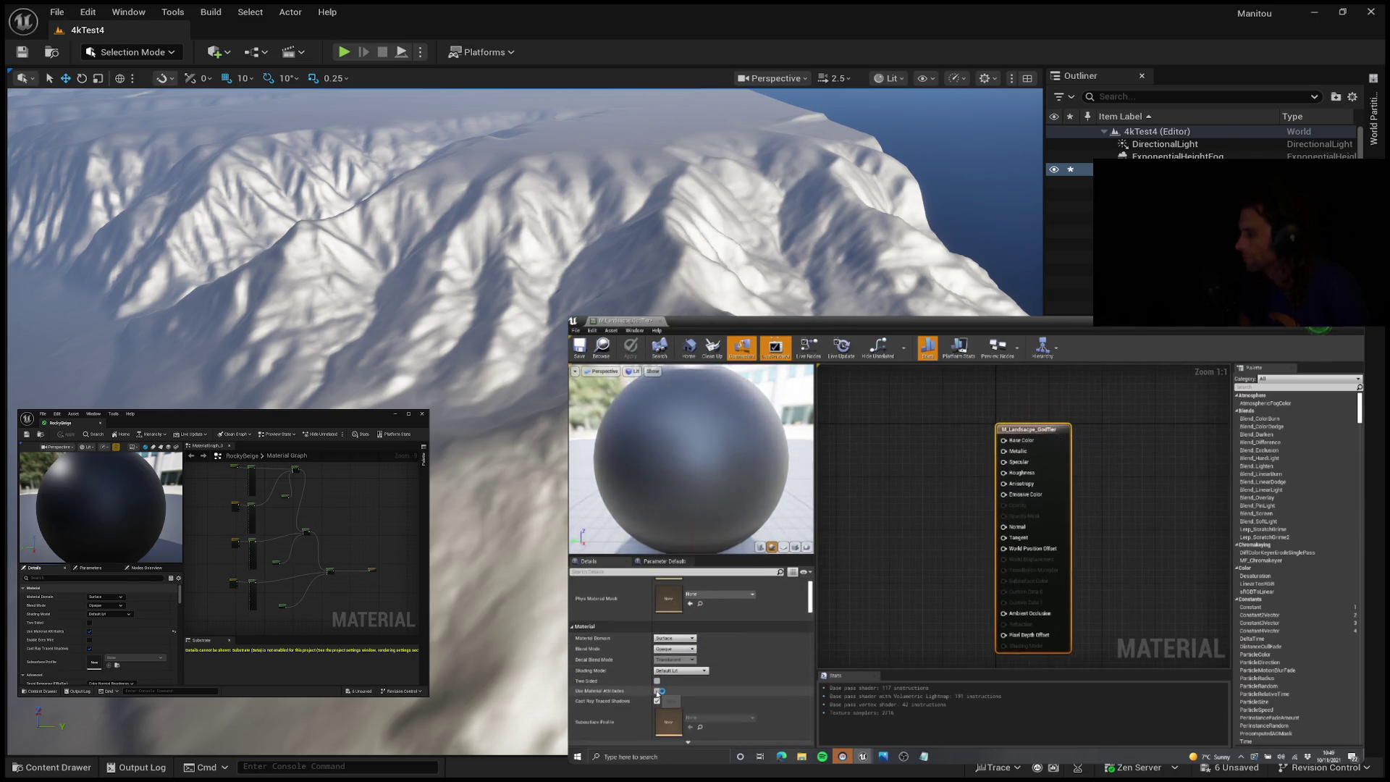
pyautogui.moveTo(1063, 568)
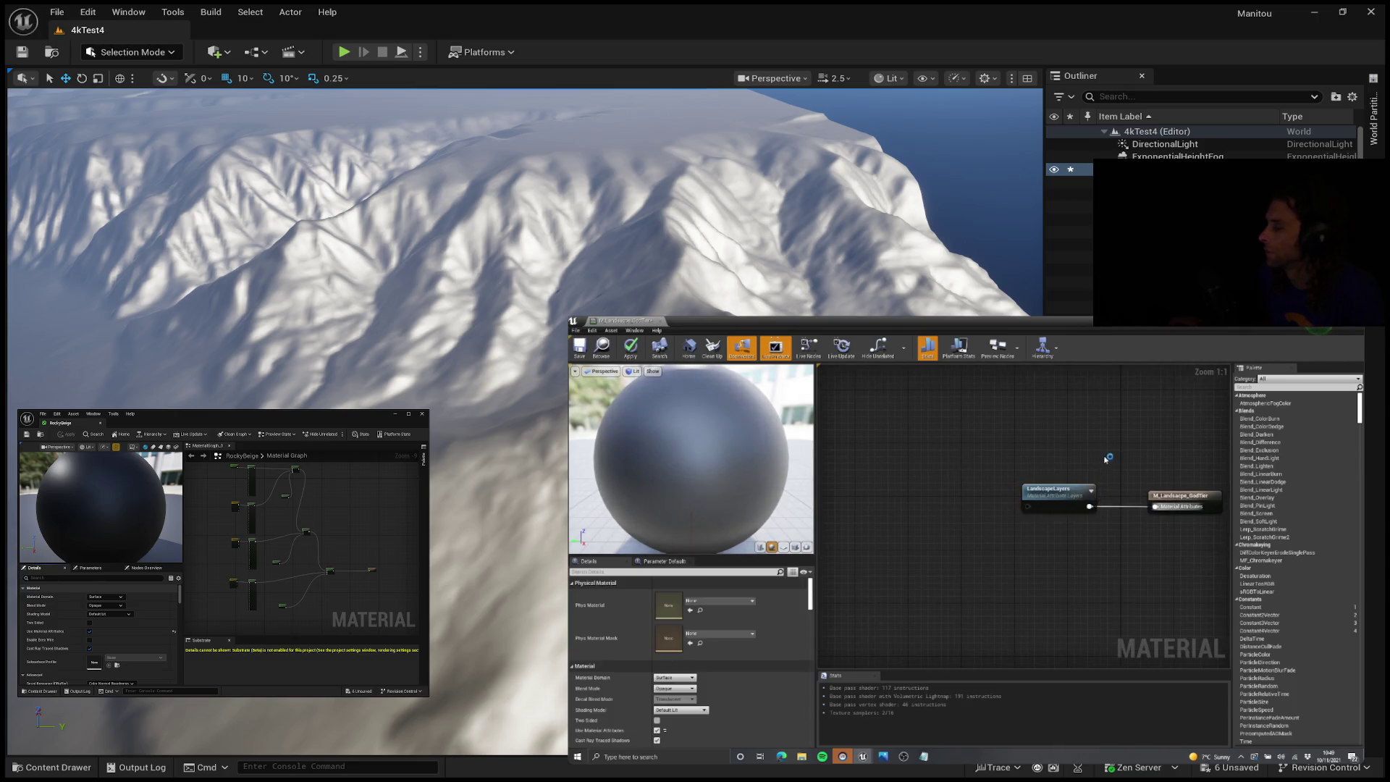
pyautogui.moveTo(1363, 449)
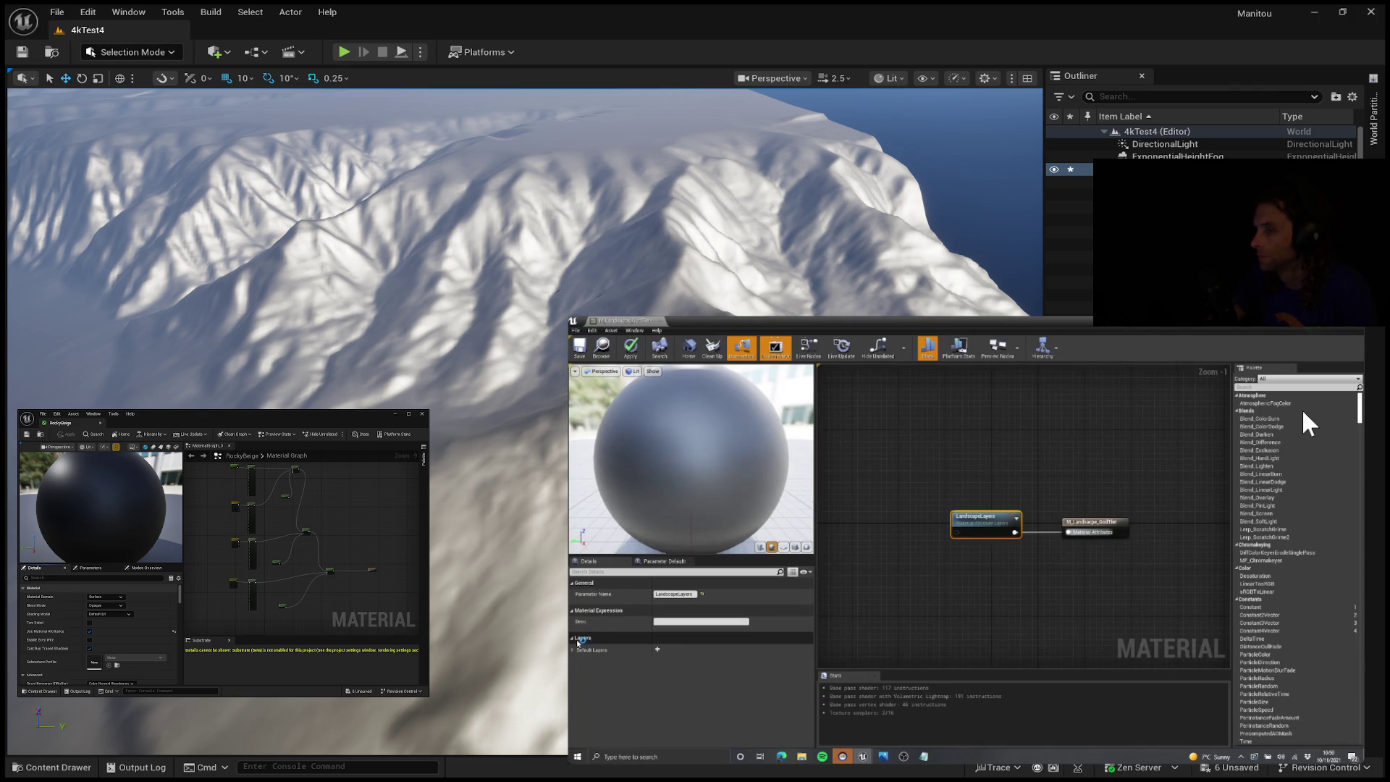
pyautogui.moveTo(1305, 427)
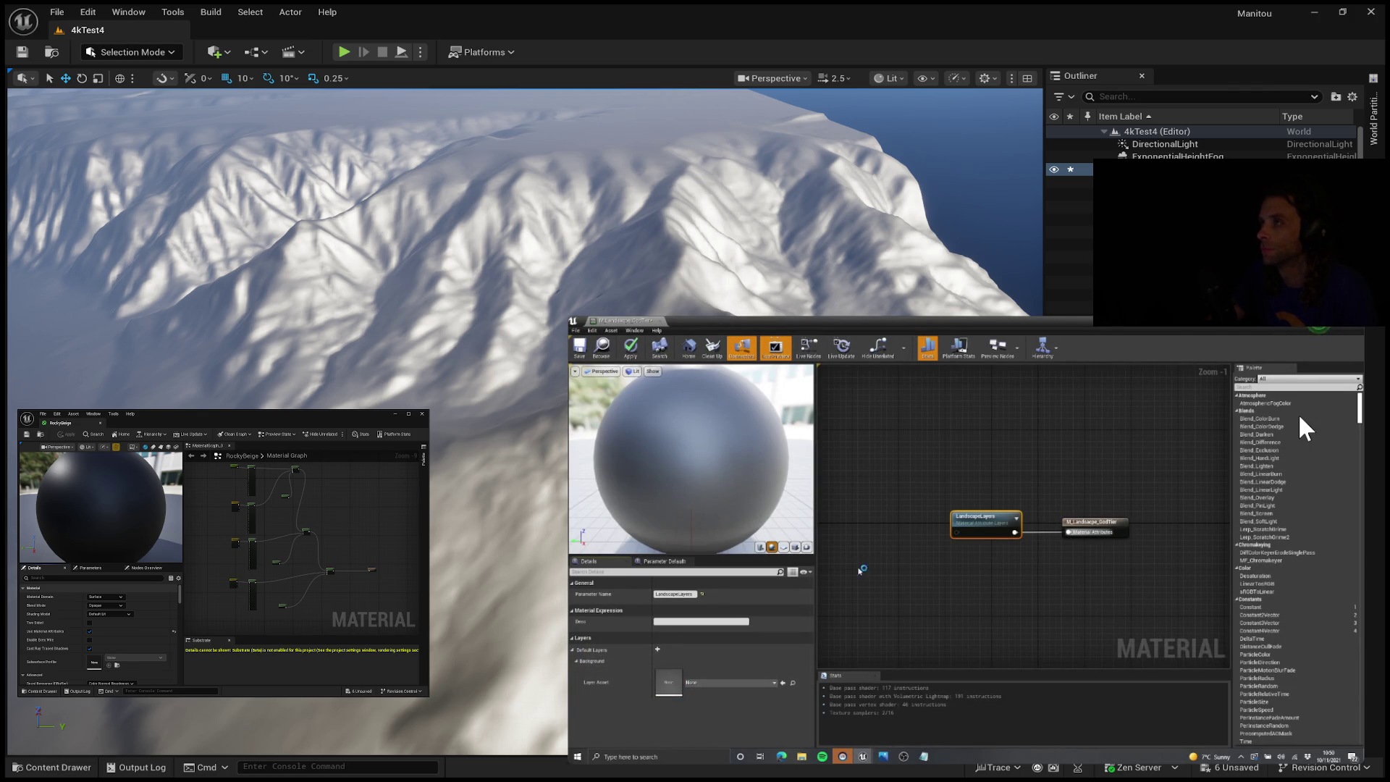
pyautogui.moveTo(732, 393)
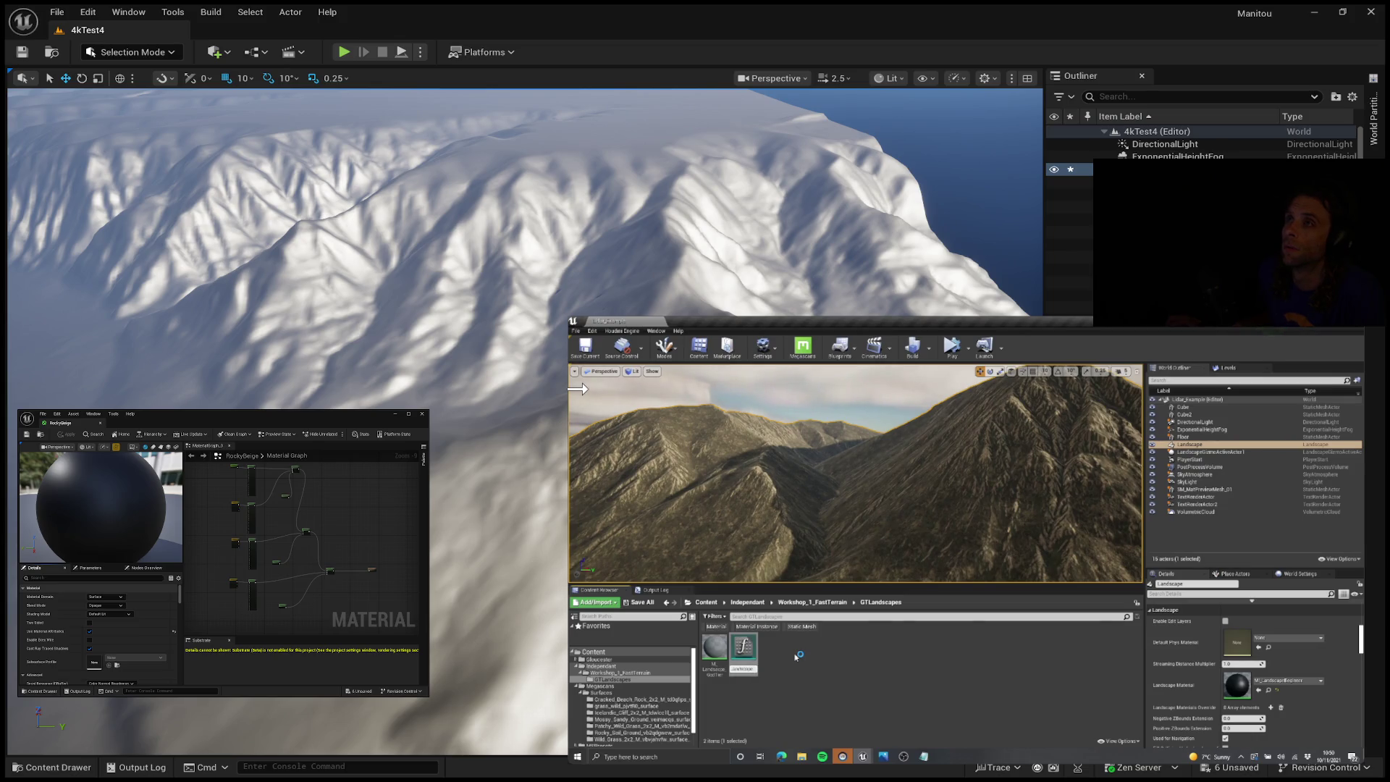
pyautogui.rightClick(744, 655)
pyautogui.click(748, 663)
pyautogui.doubleClick(748, 663)
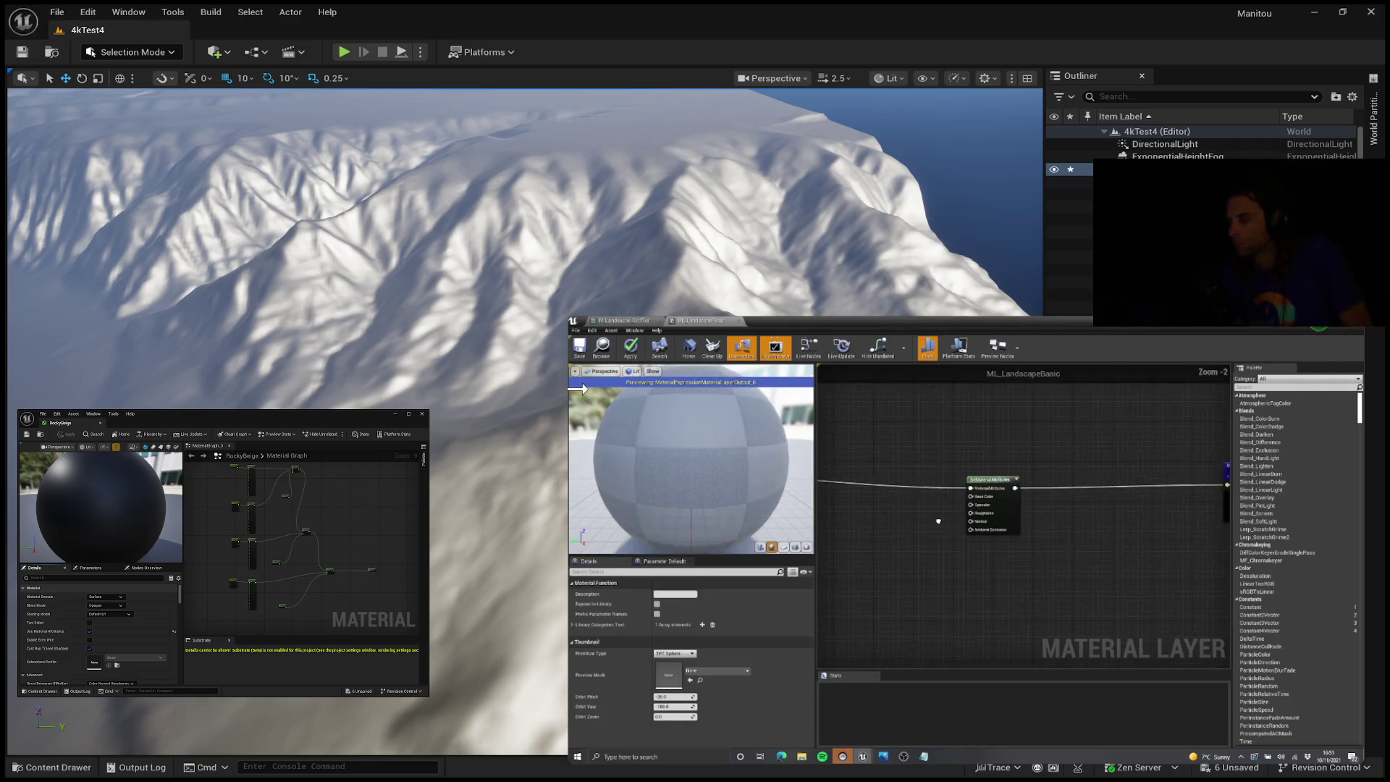
pyautogui.click(1007, 545)
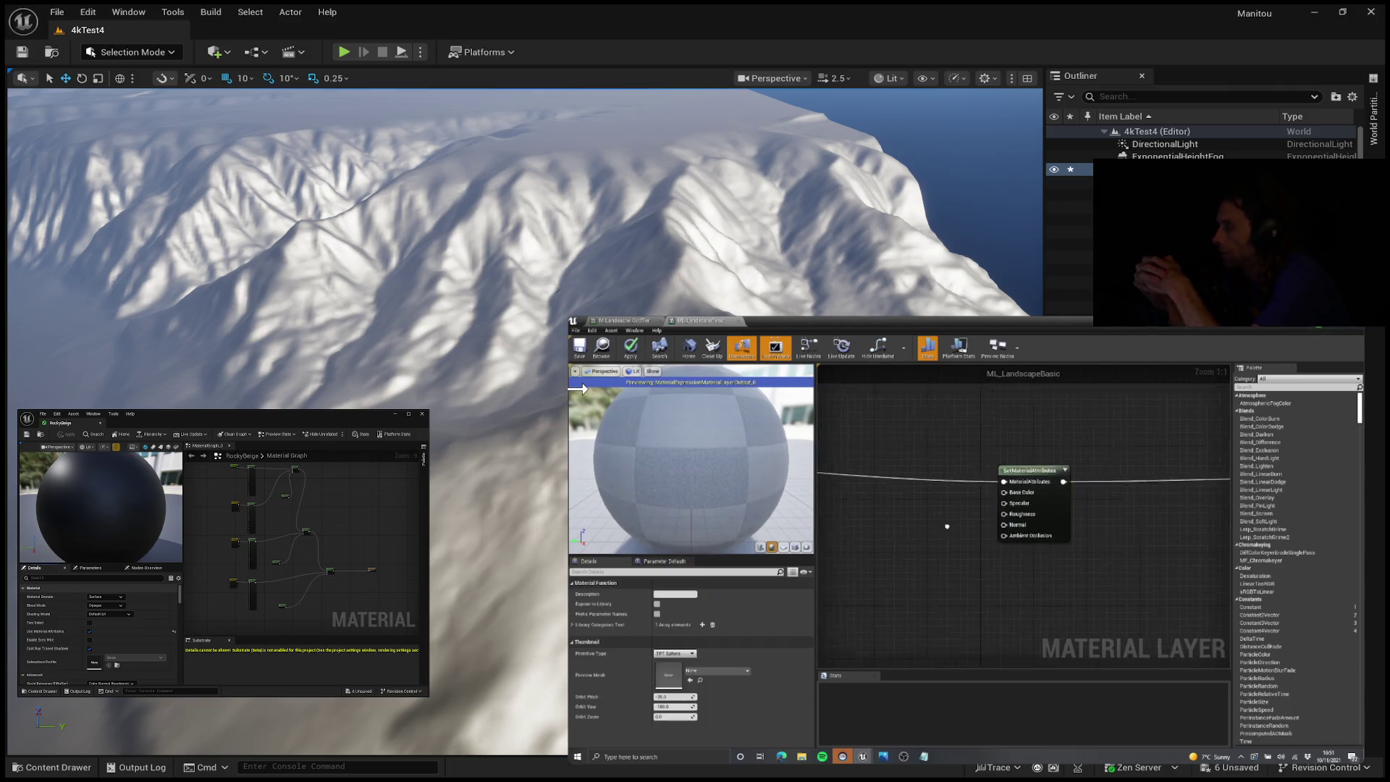
pyautogui.scroll(-5, 1068, 526)
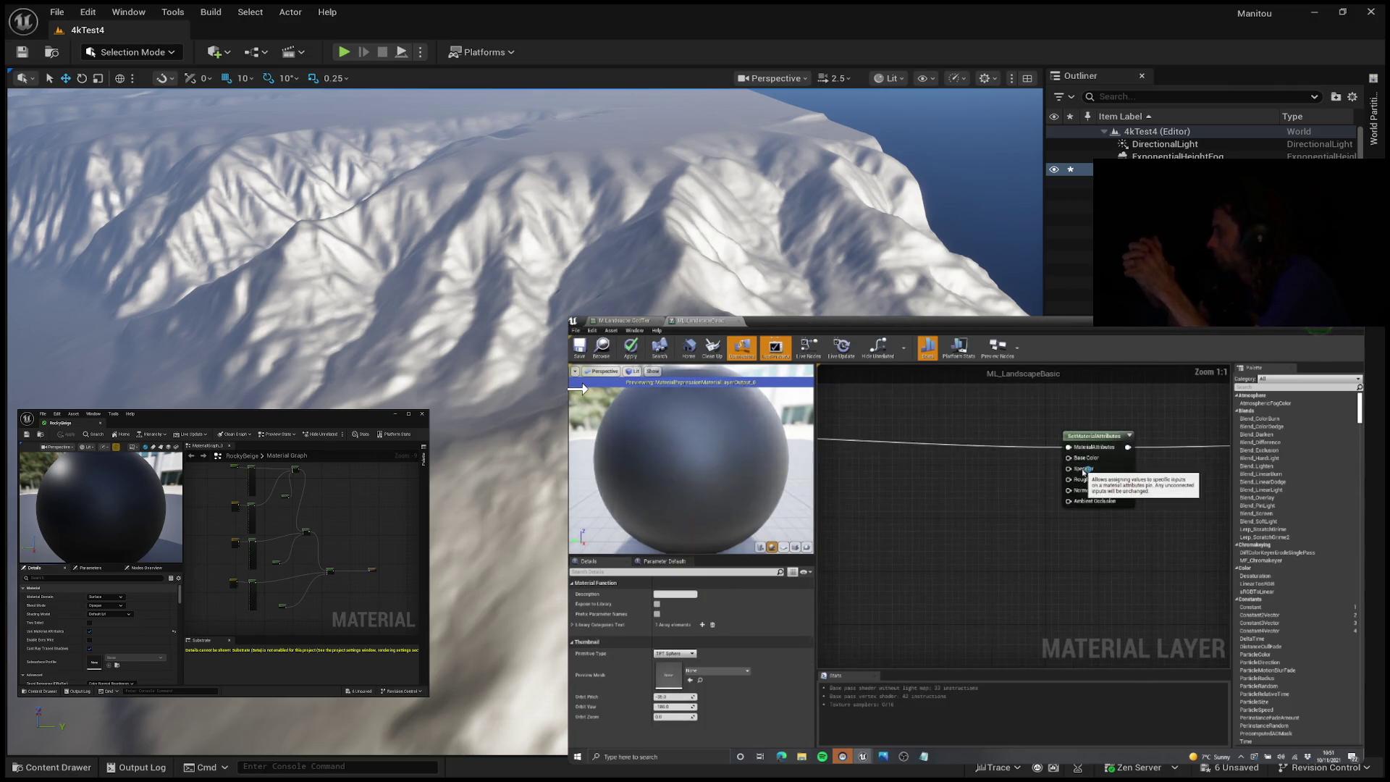
pyautogui.rightClick(996, 492)
pyautogui.write('textures')
pyautogui.press('BackSpace')
pyautogui.write('par')
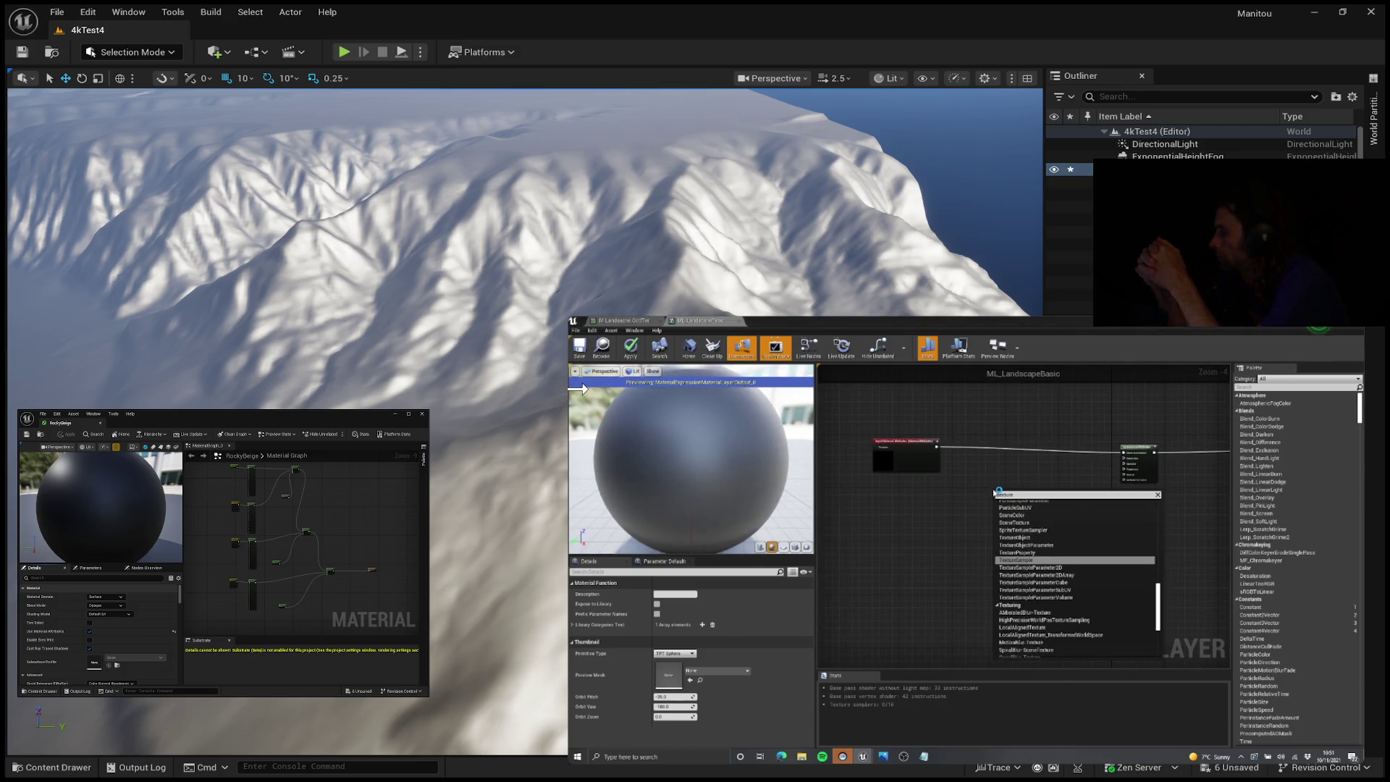
pyautogui.hotkey('ctrl', 'a')
pyautogui.write('ammum')
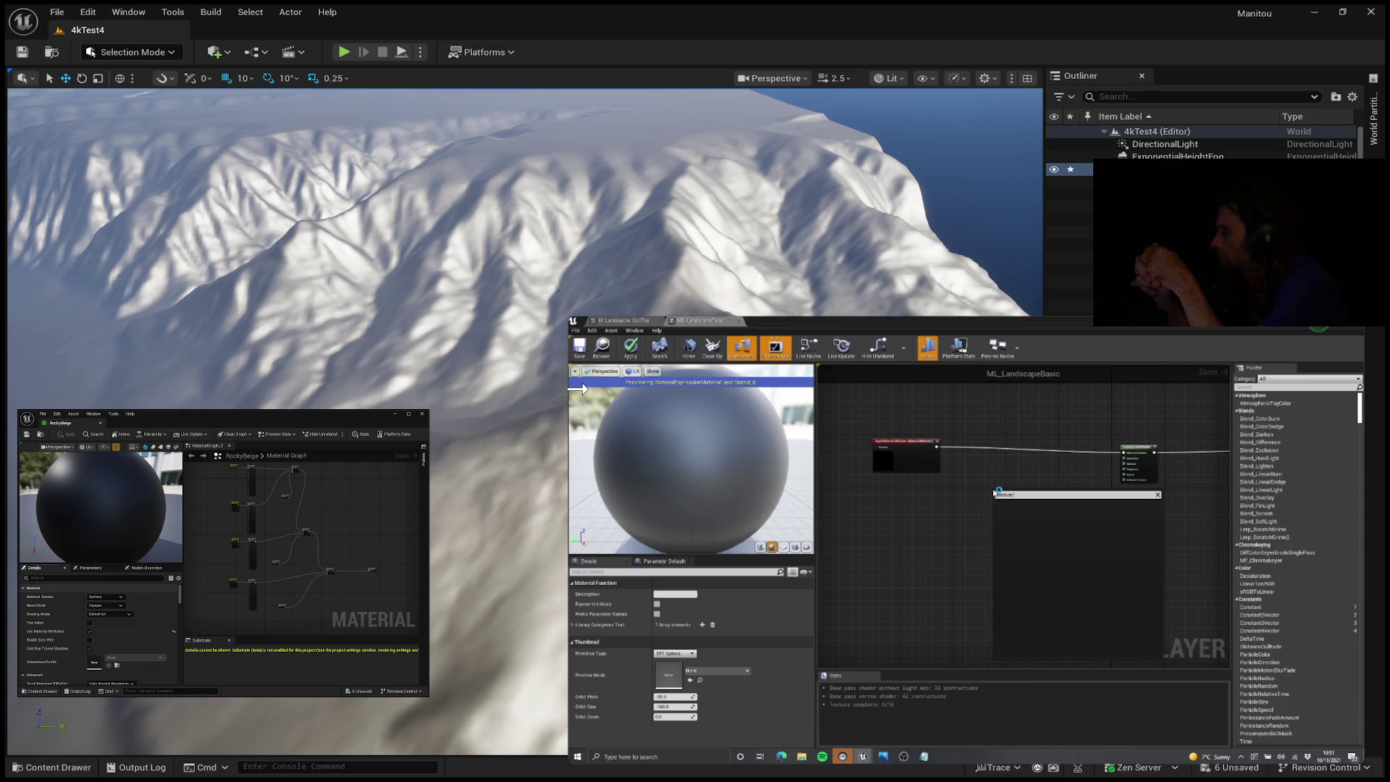
pyautogui.write('mple par')
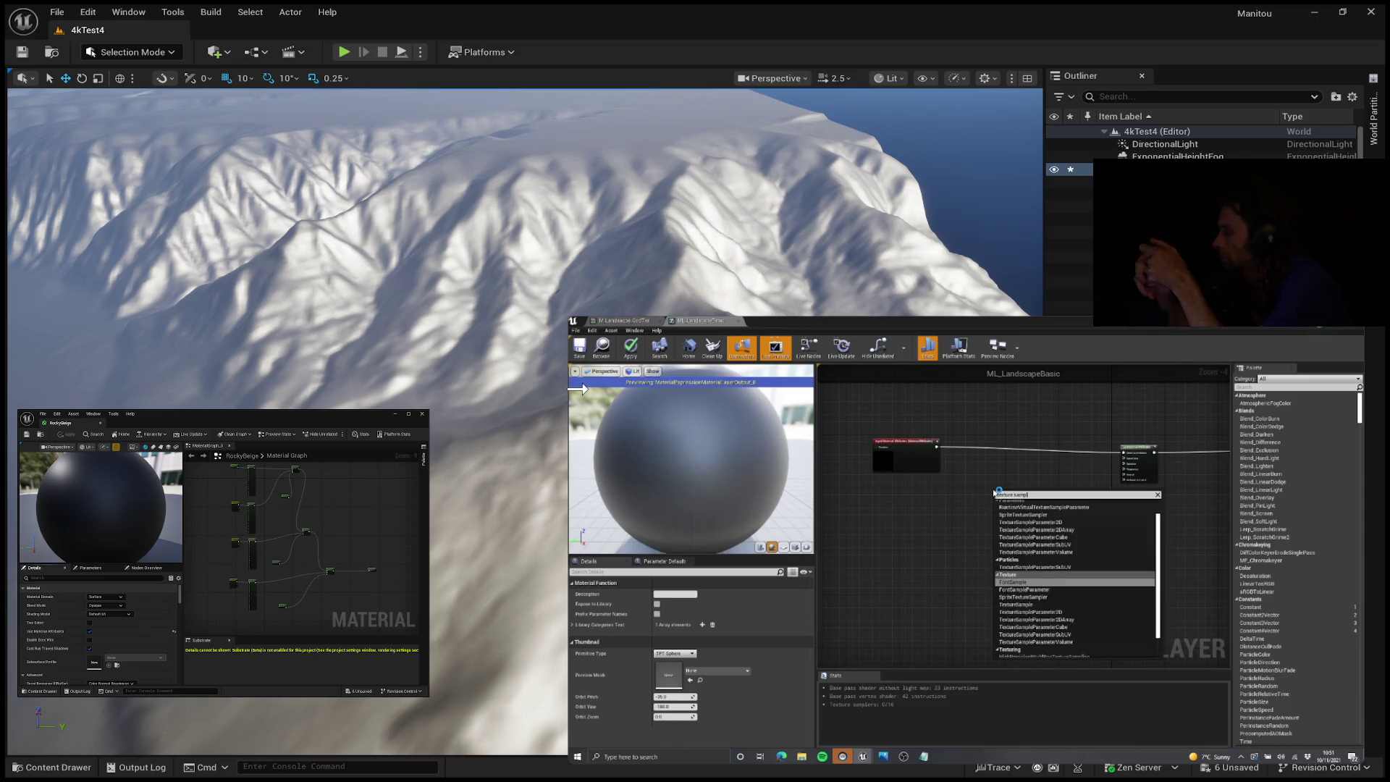
pyautogui.click(1075, 593)
pyautogui.scroll(3, 1115, 493)
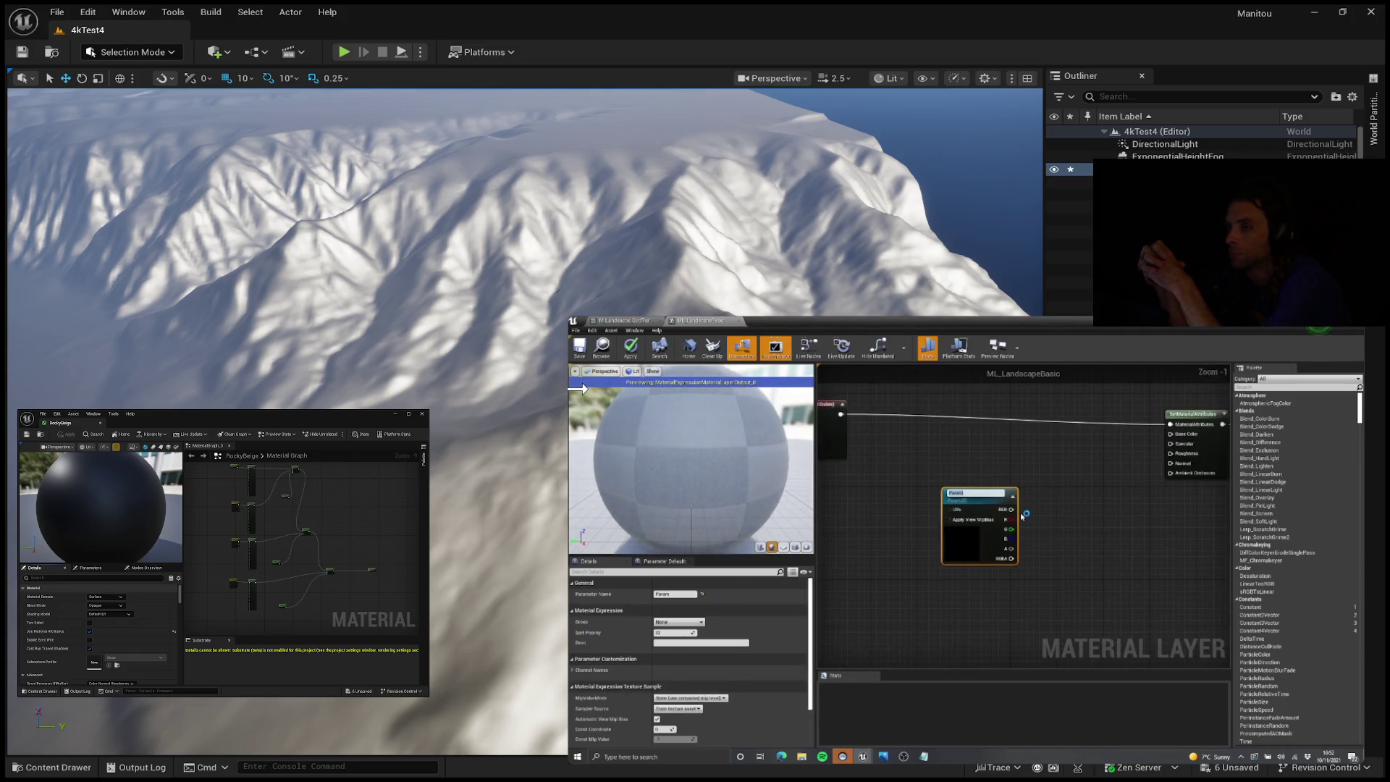
pyautogui.write('Colour')
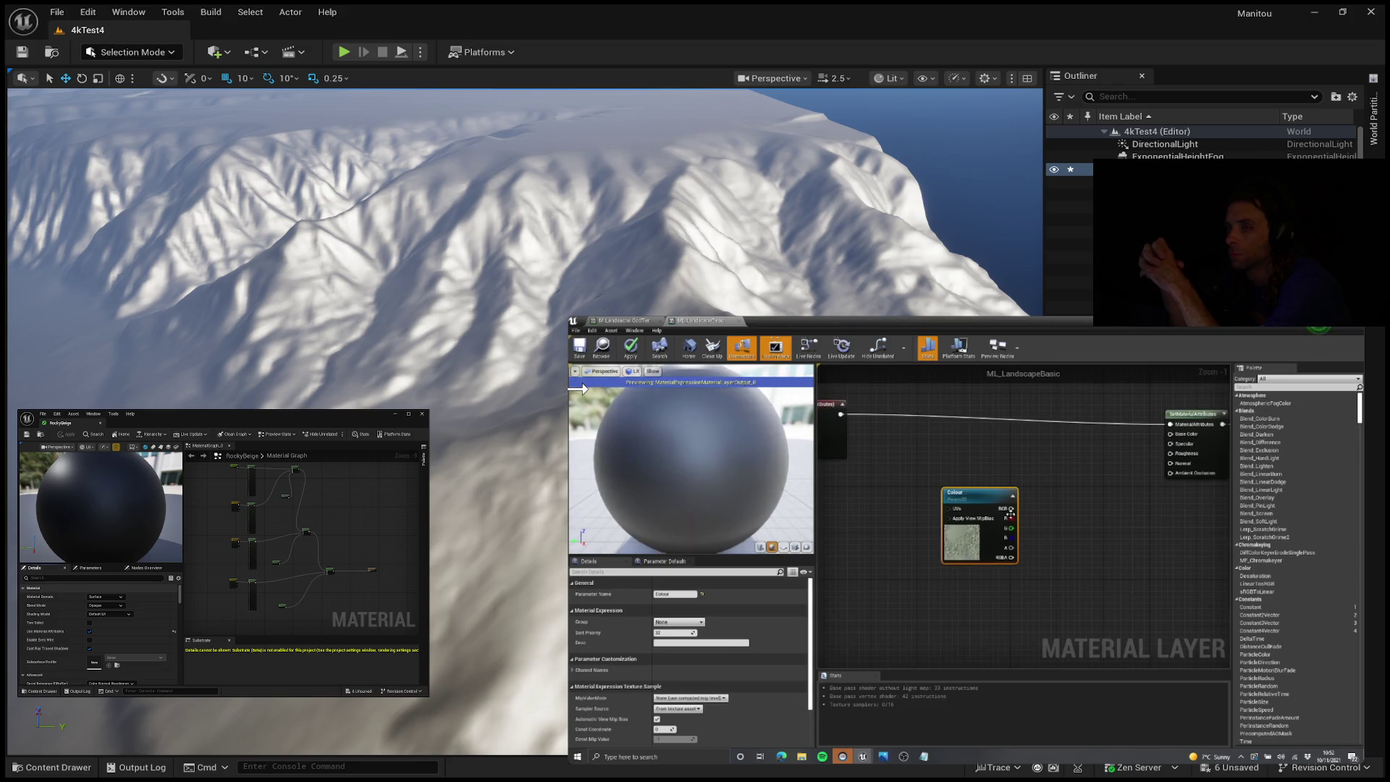
pyautogui.moveTo(1011, 512); pyautogui.dragTo(1044, 476)
pyautogui.hotkey('ctrl', 'd')
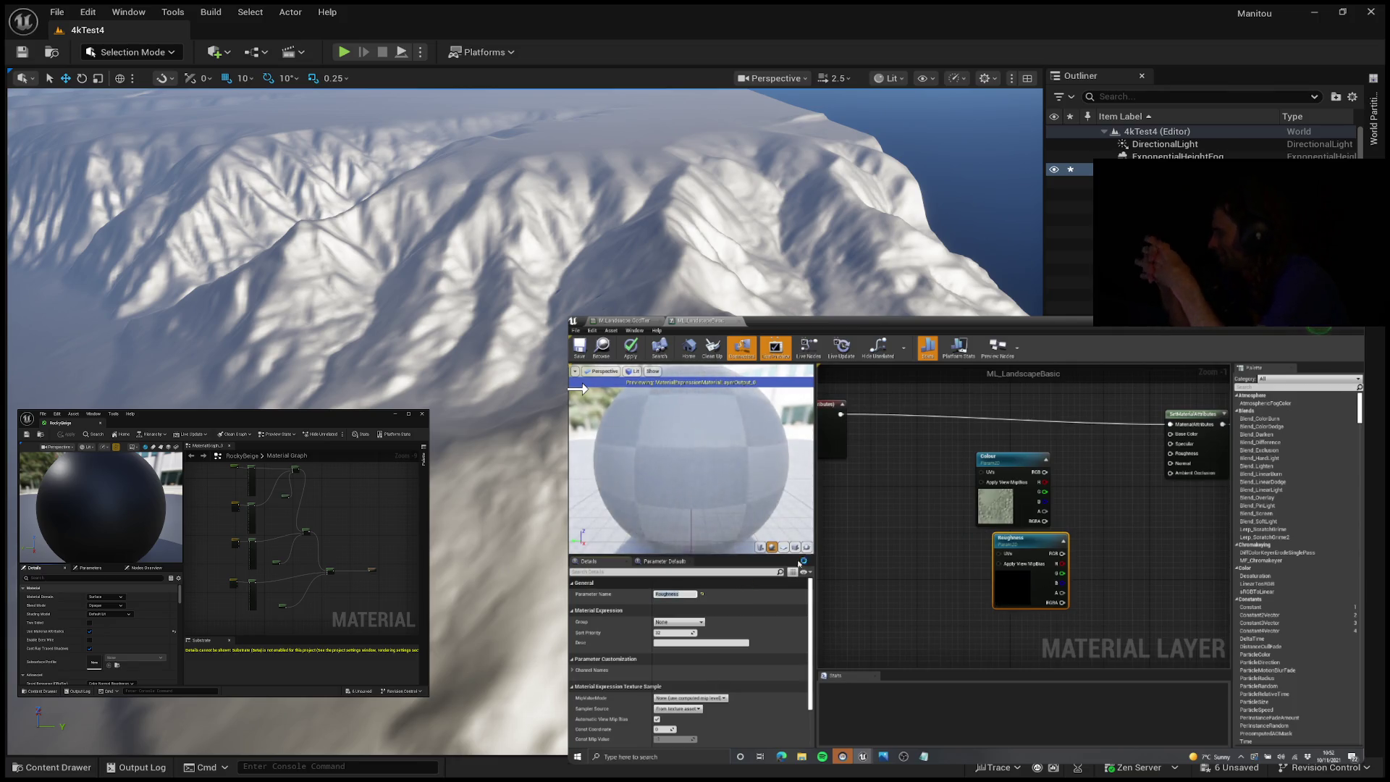
pyautogui.scroll(-10, 1014, 585)
pyautogui.scroll(6, 1012, 584)
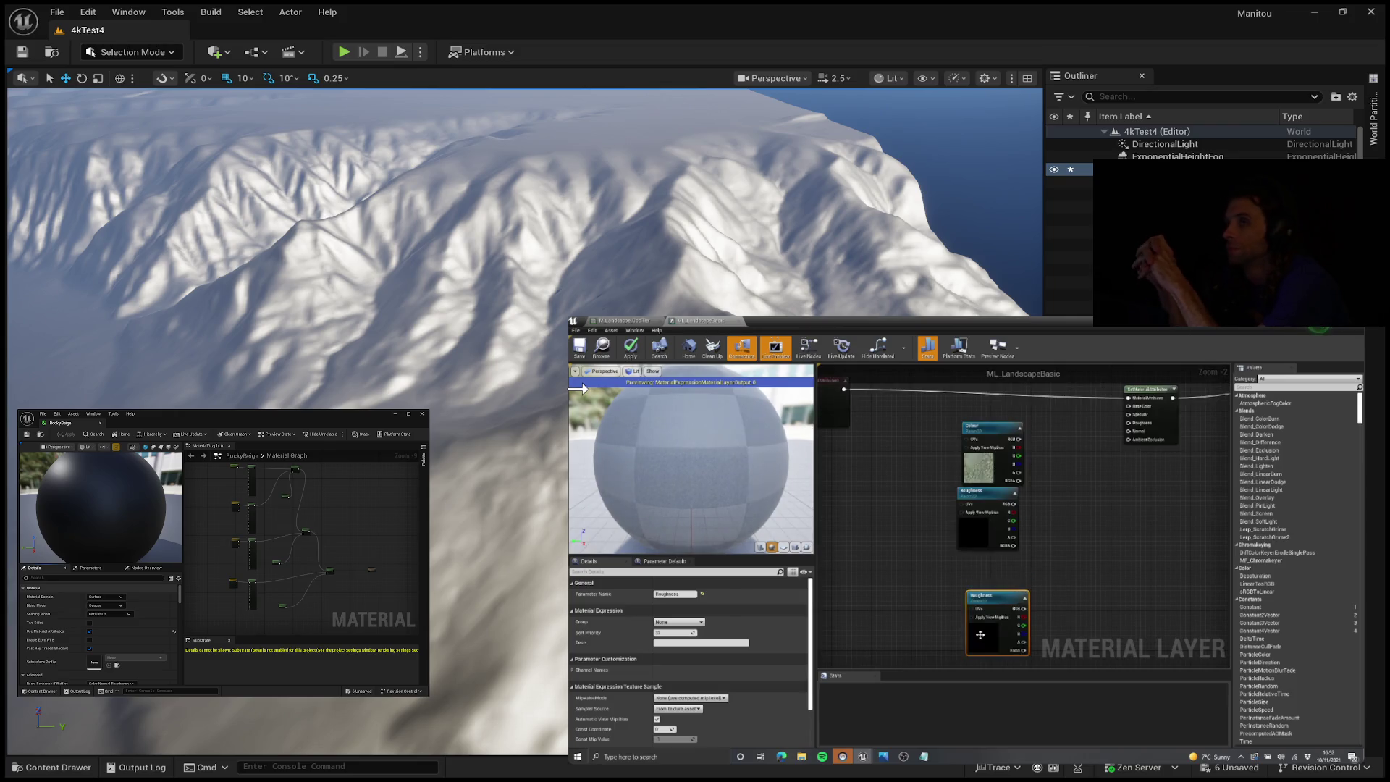
pyautogui.click(679, 595)
pyautogui.write('rmal')
pyautogui.press('Return')
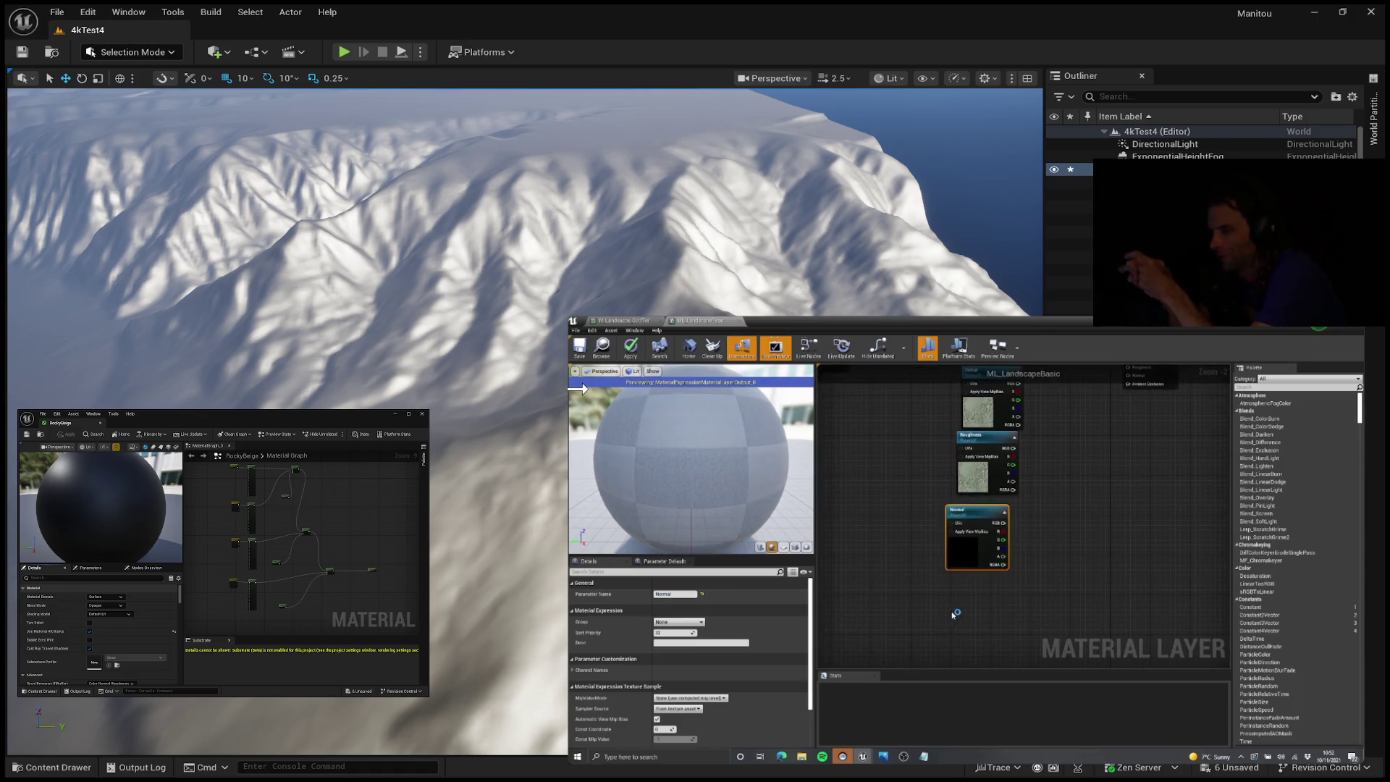
pyautogui.hotkey('ctrl', 'd')
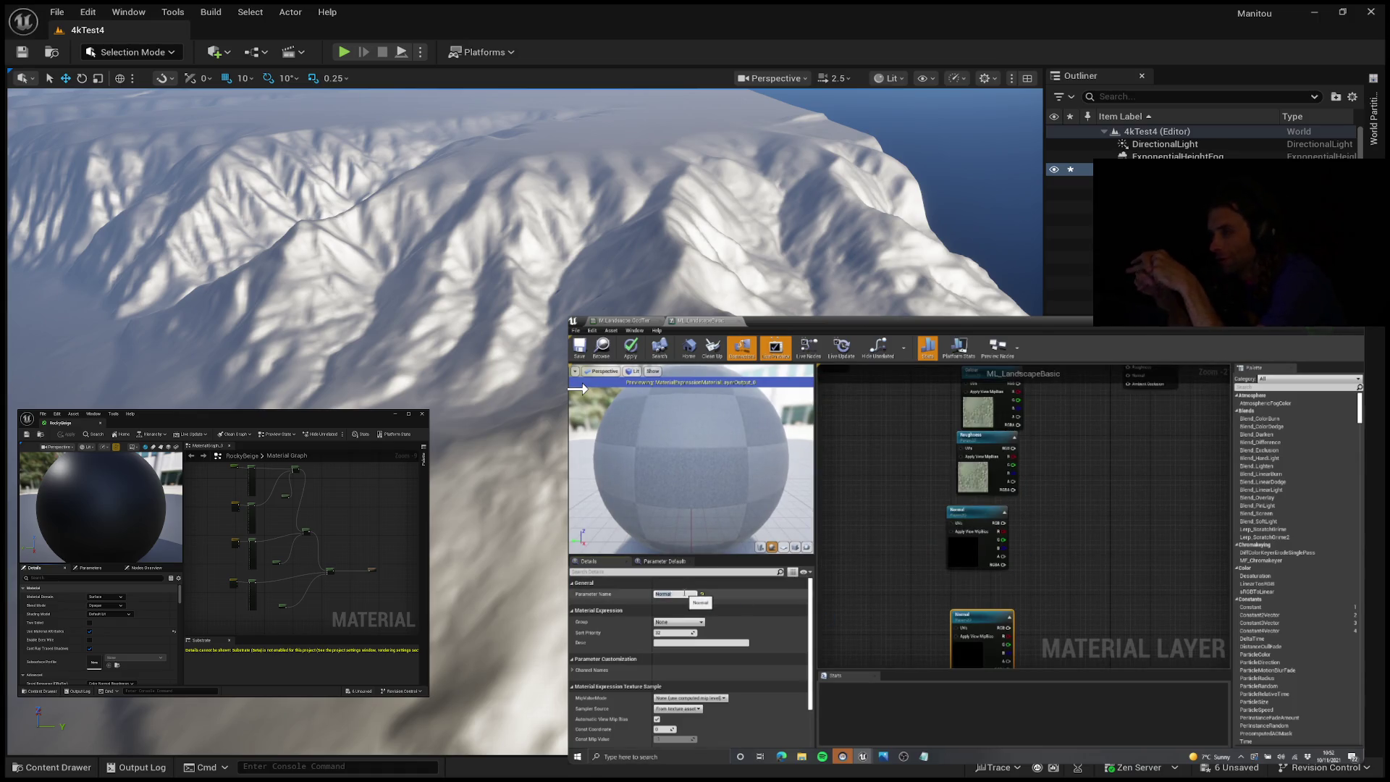
pyautogui.scroll(-2, 1000, 579)
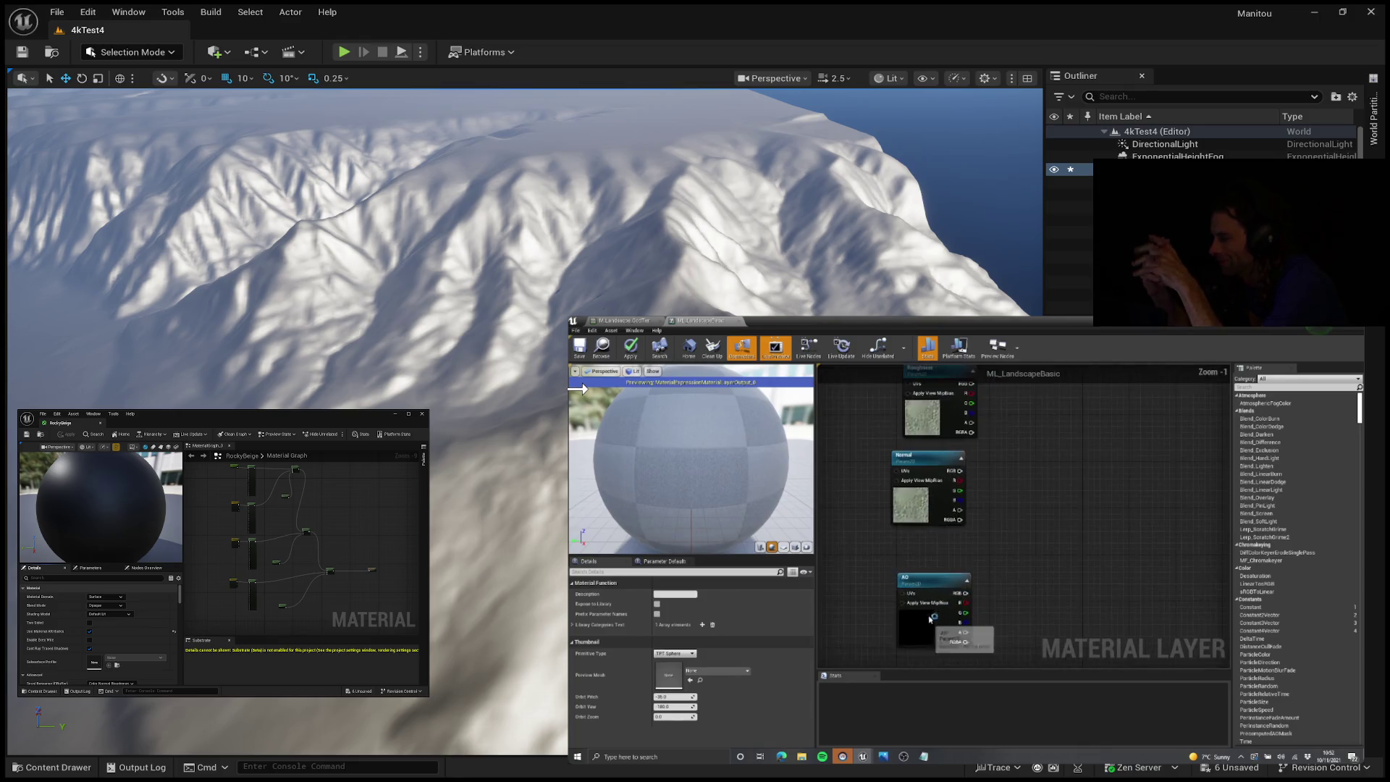
pyautogui.scroll(1, 992, 585)
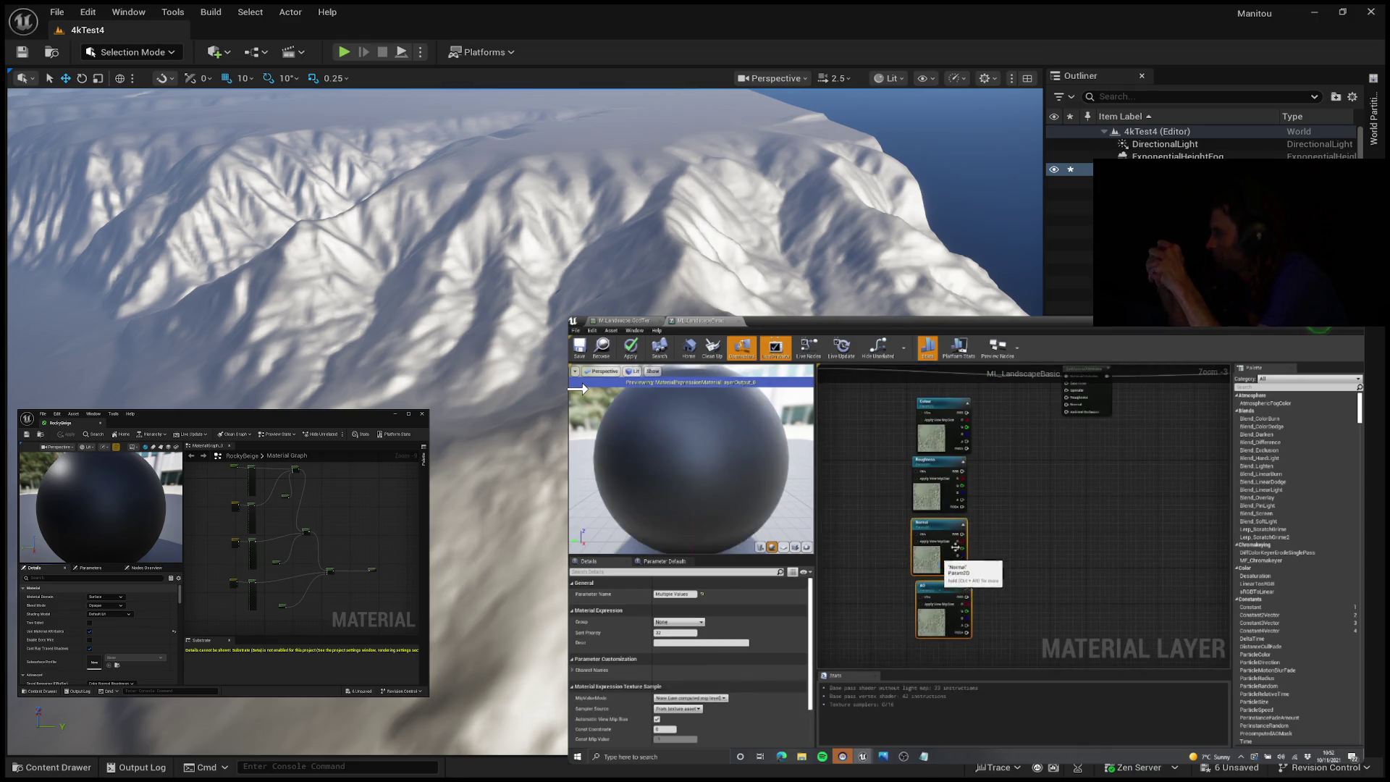
pyautogui.click(963, 445)
pyautogui.scroll(1, 963, 507)
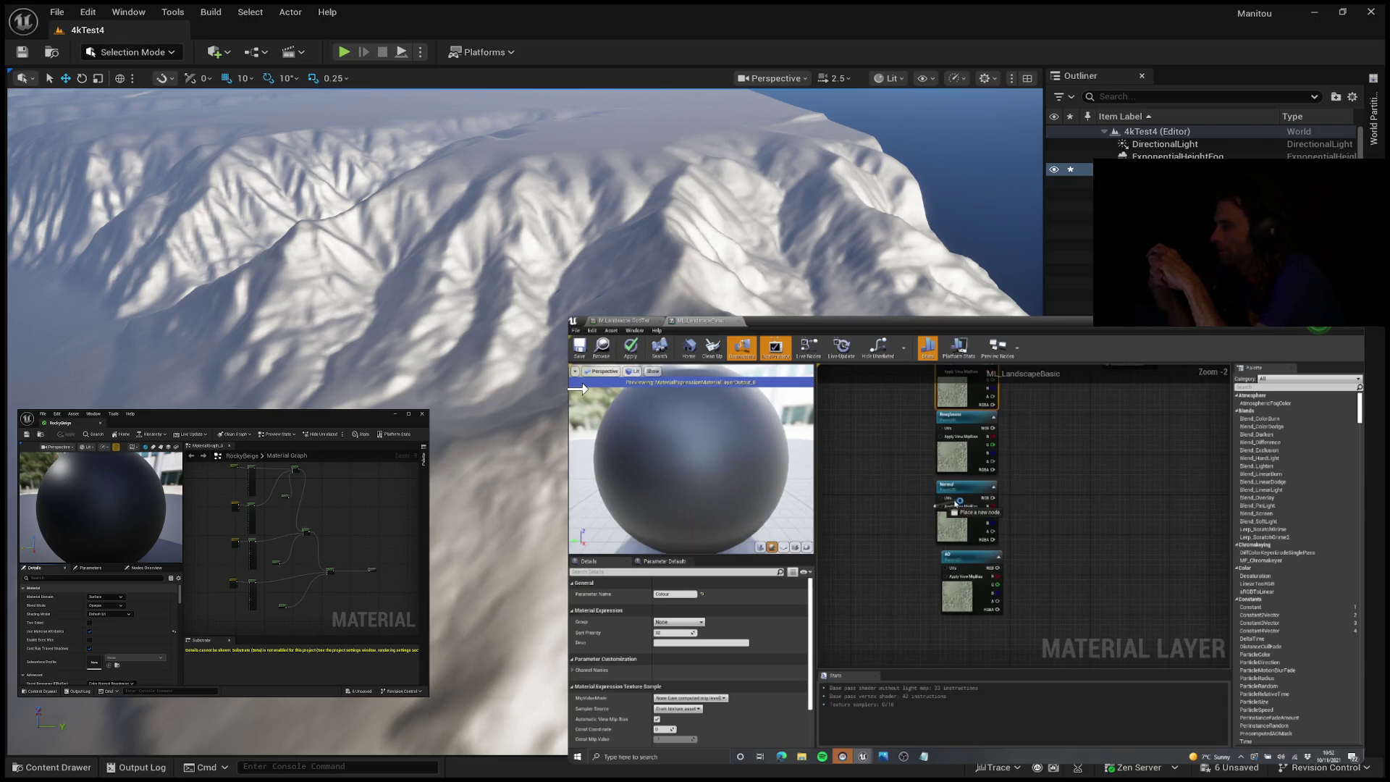
pyautogui.scroll(1, 960, 572)
pyautogui.click(961, 603)
pyautogui.scroll(-2, 1014, 579)
pyautogui.click(1040, 572)
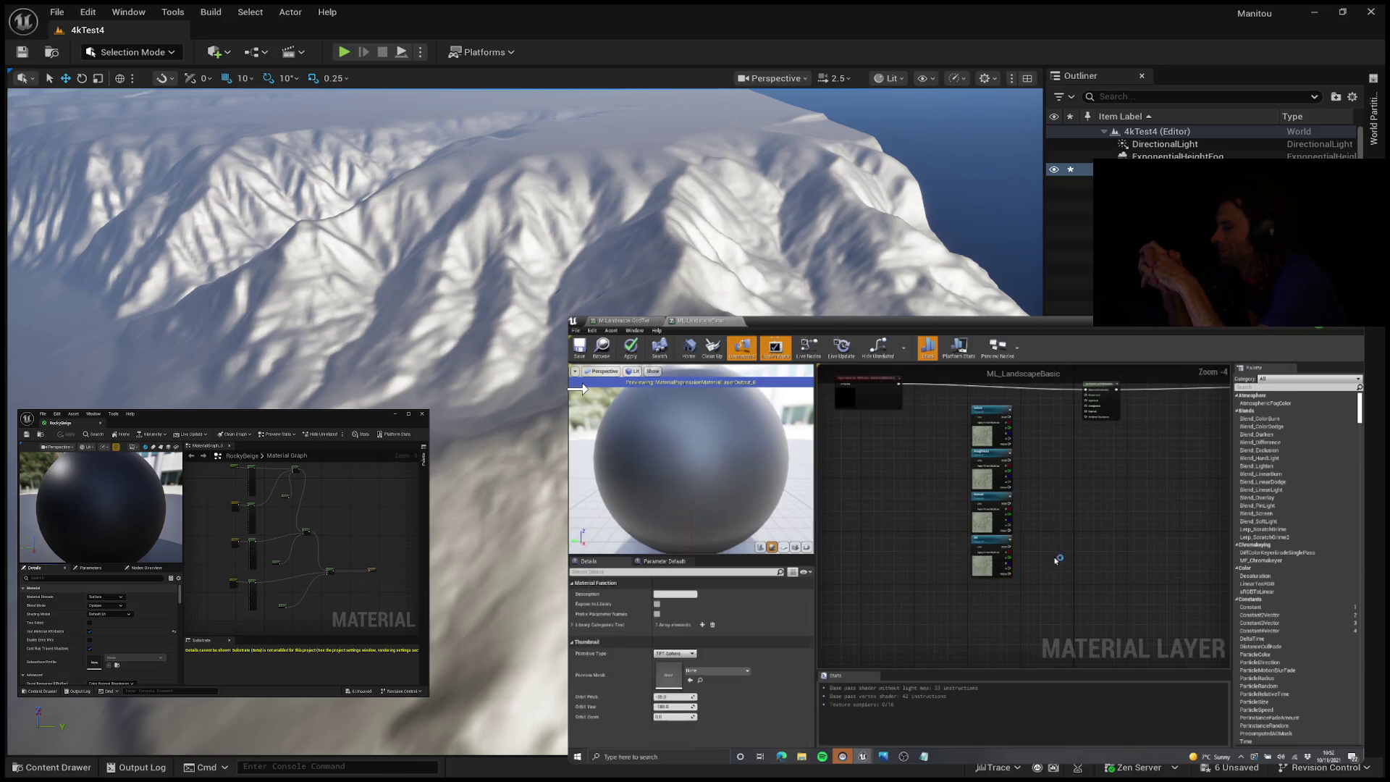
pyautogui.scroll(-1, 1072, 590)
pyautogui.moveTo(1075, 592); pyautogui.dragTo(1021, 470)
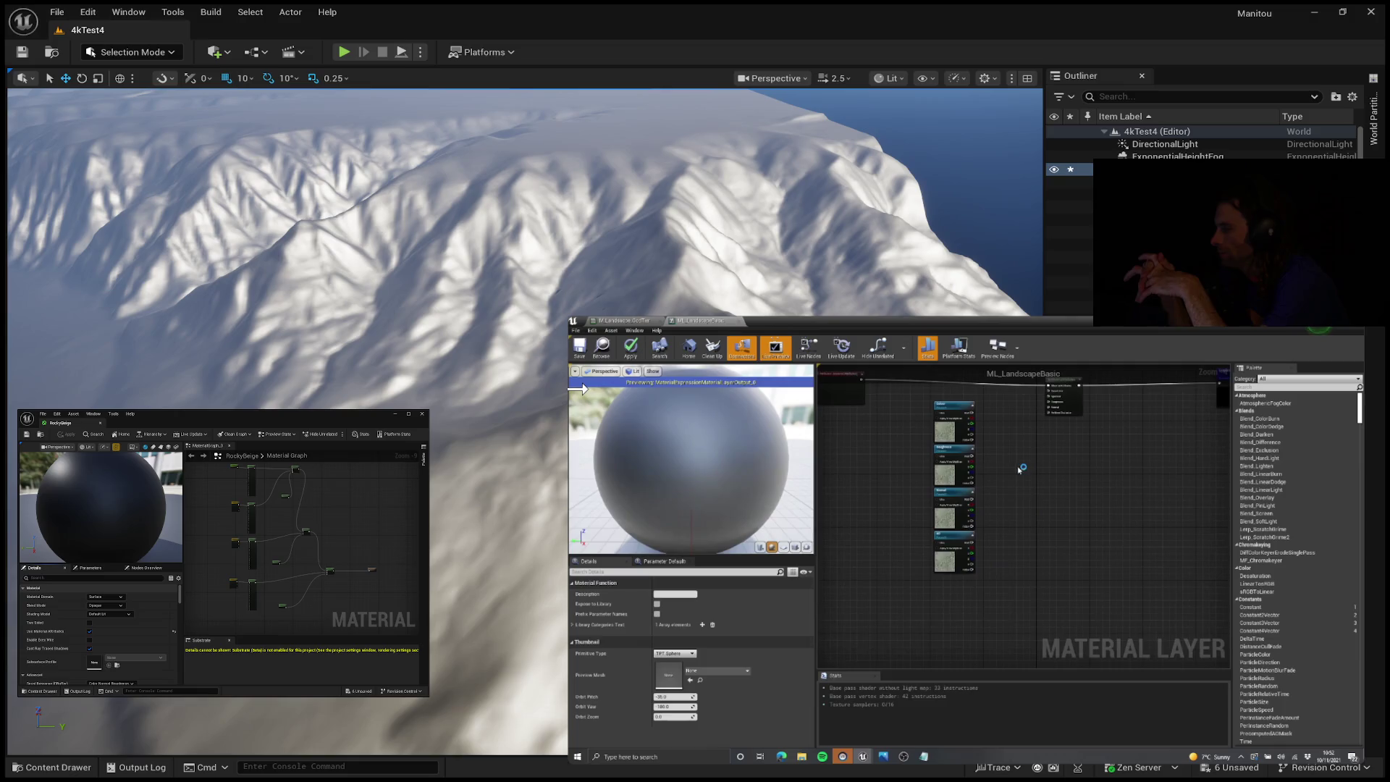
pyautogui.moveTo(1011, 450); pyautogui.dragTo(1025, 478)
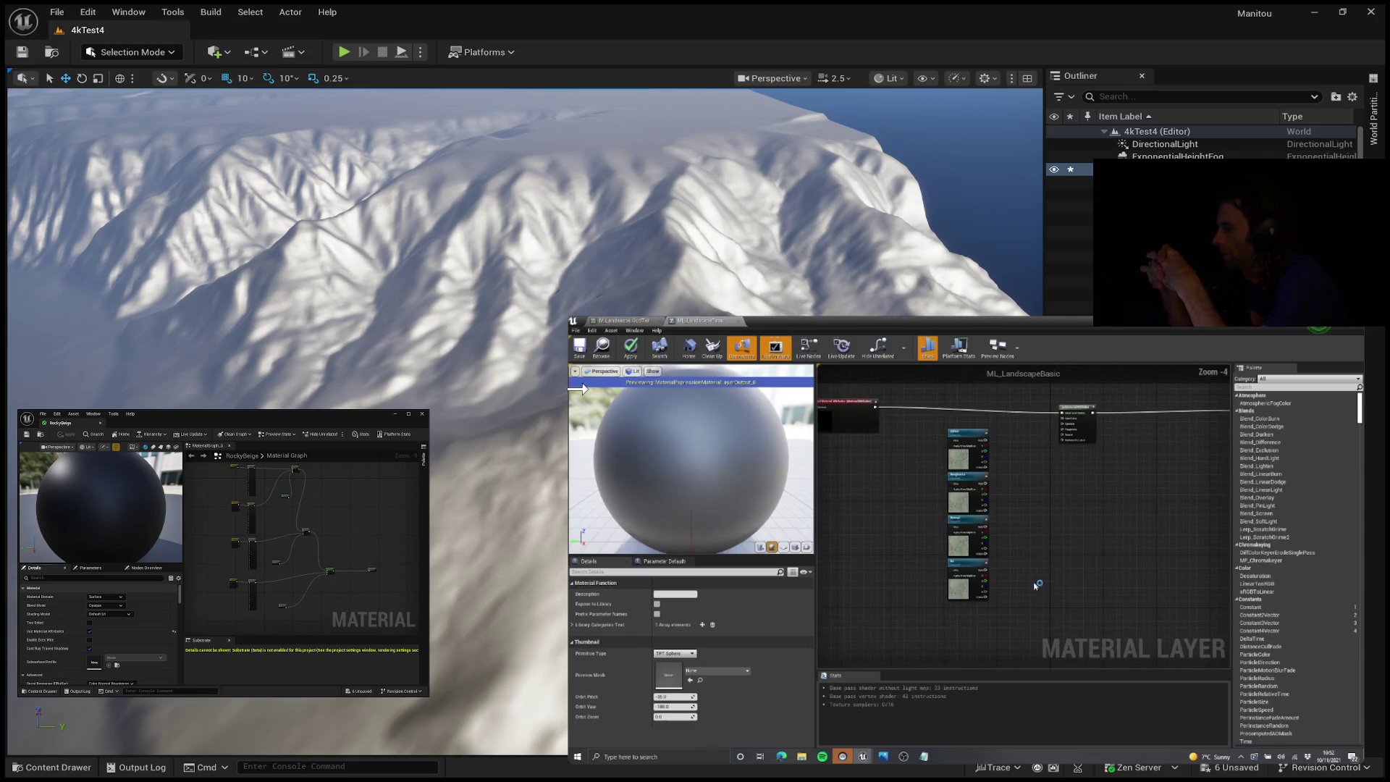
pyautogui.moveTo(960, 425); pyautogui.dragTo(959, 426)
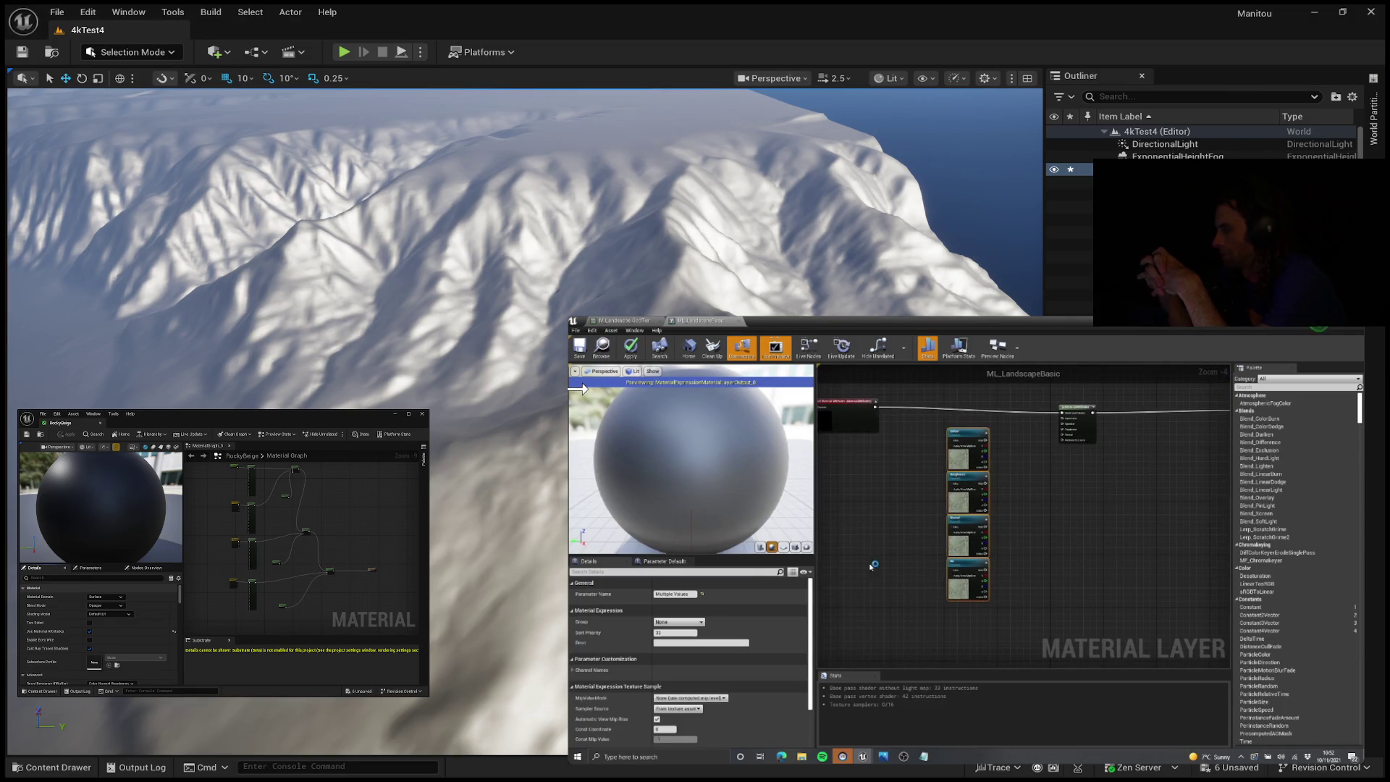
pyautogui.scroll(-2, 692, 638)
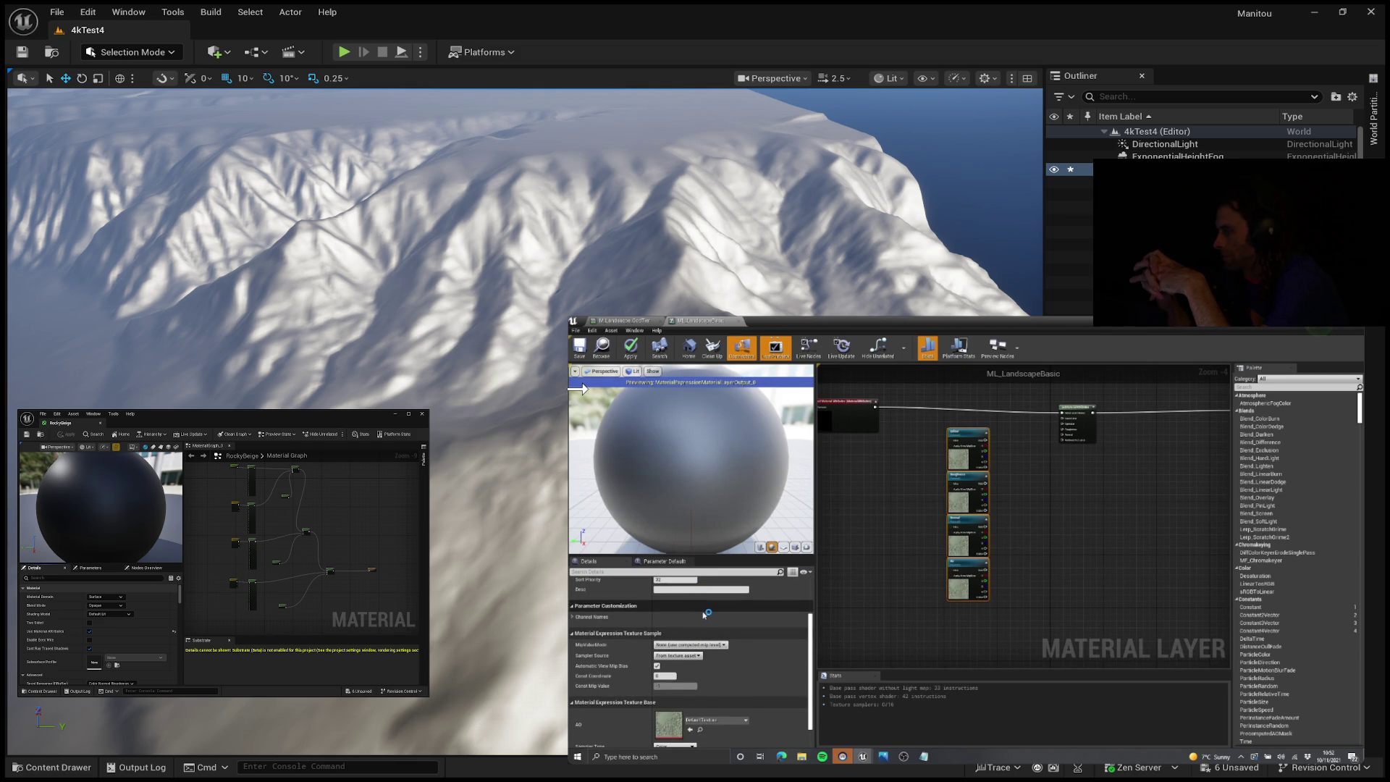
pyautogui.click(692, 656)
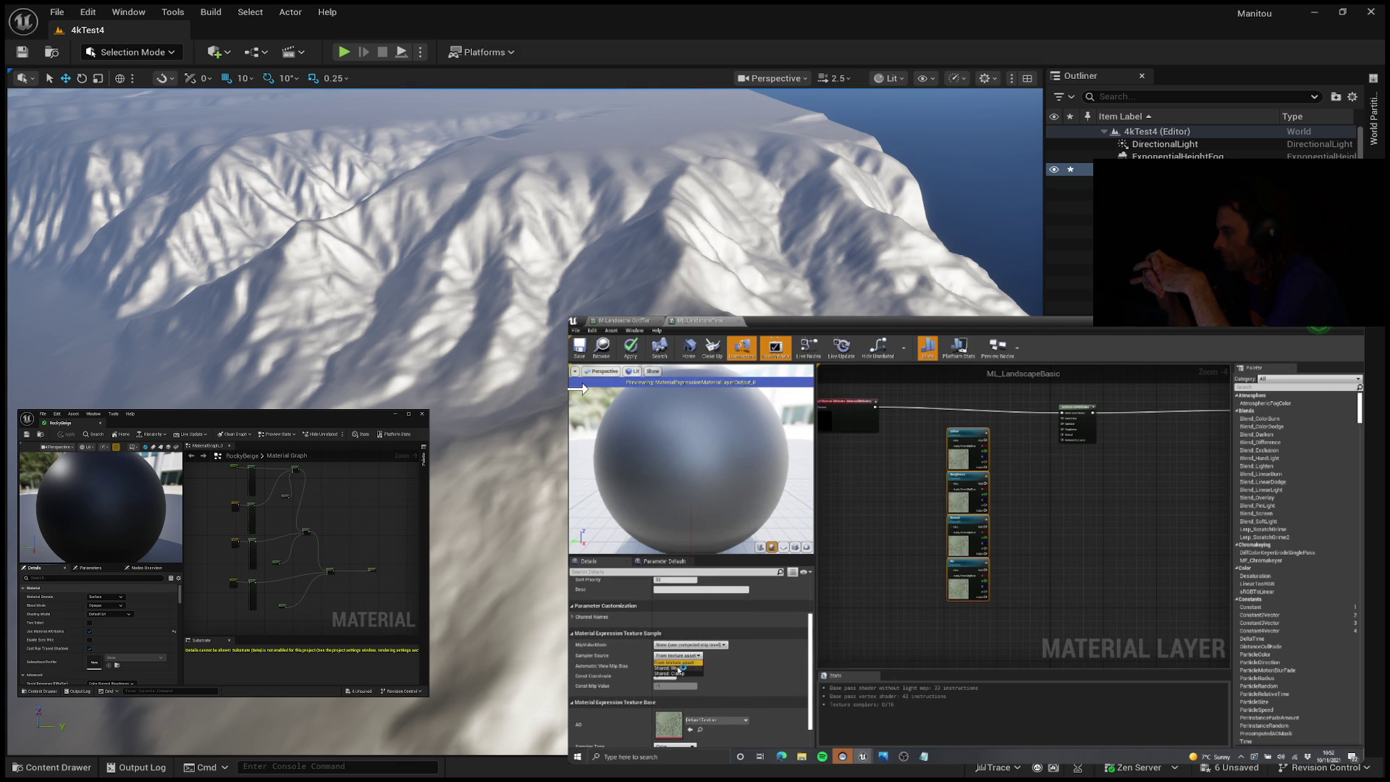
pyautogui.click(717, 676)
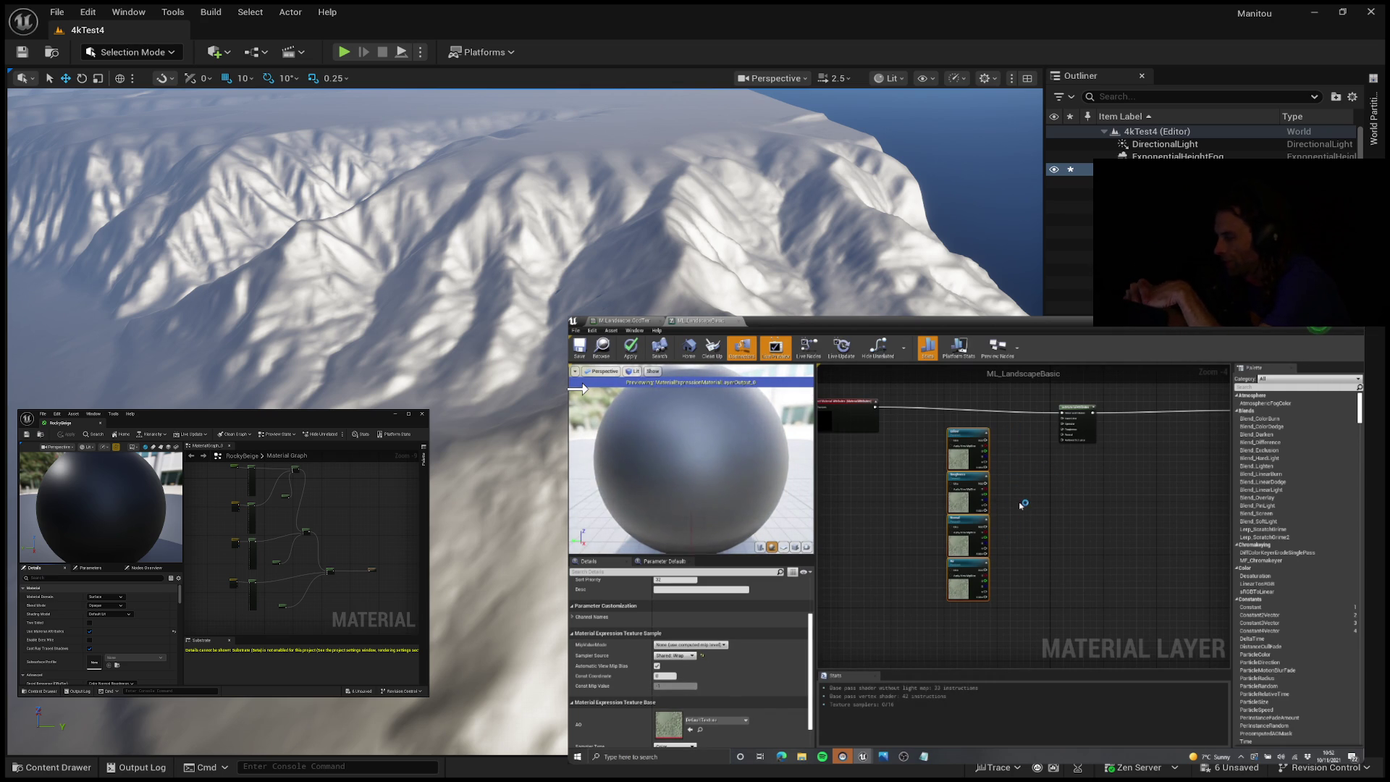
pyautogui.moveTo(1040, 488); pyautogui.dragTo(1040, 504)
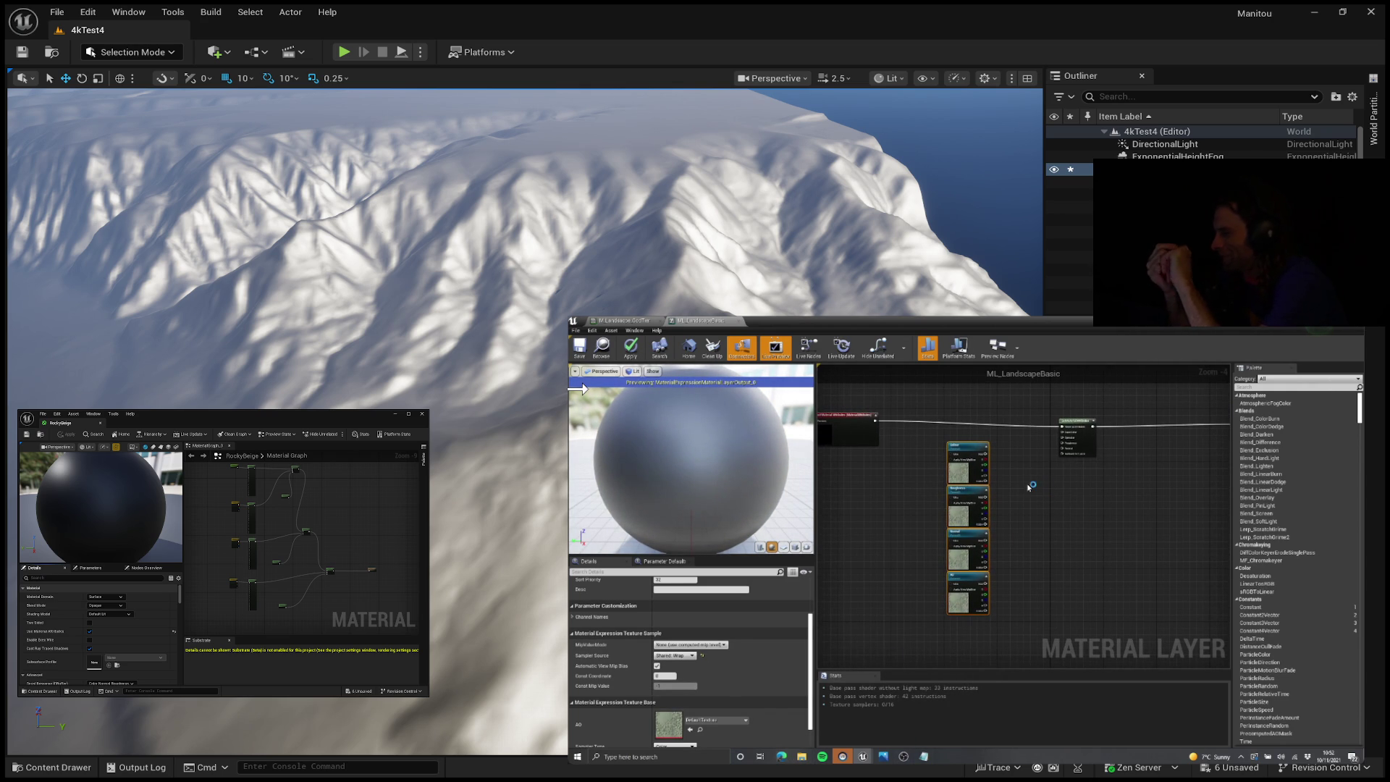
pyautogui.scroll(1, 1023, 467)
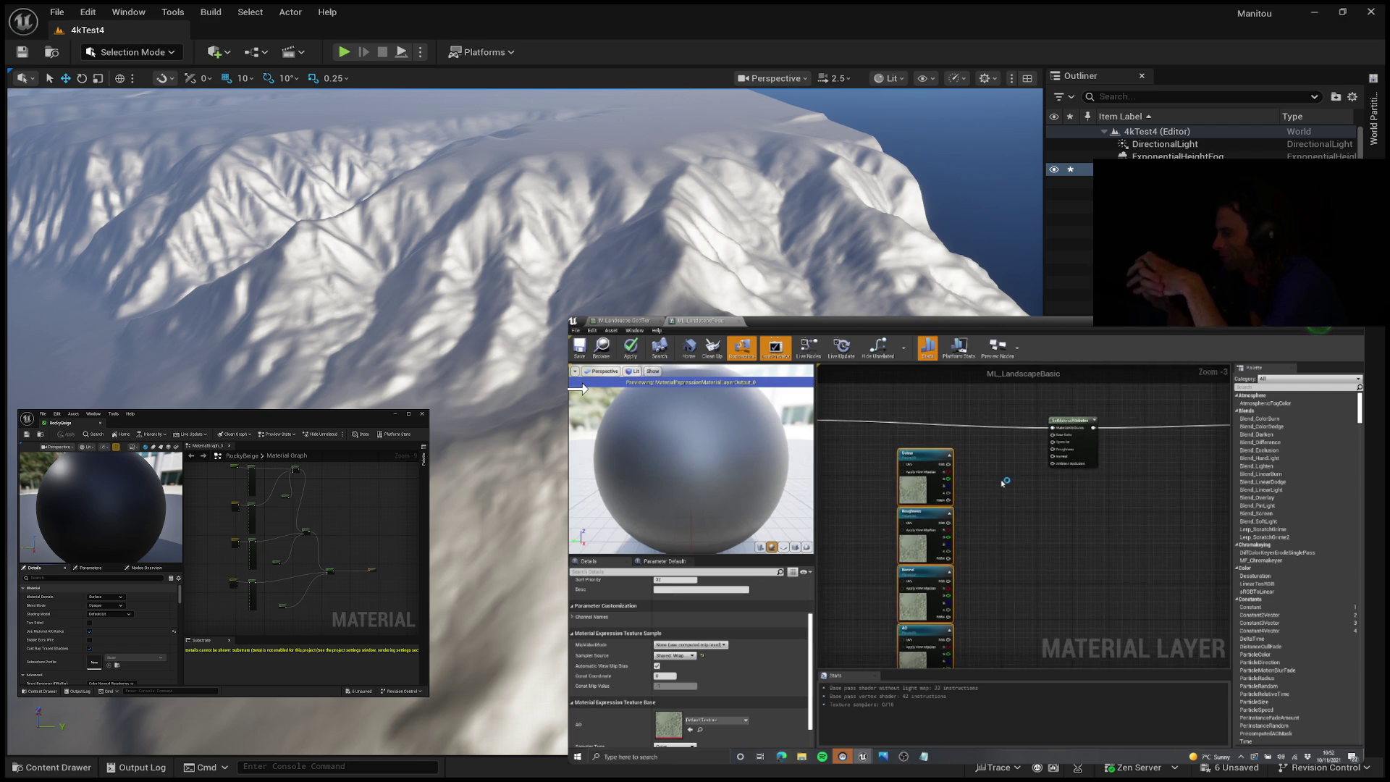
pyautogui.scroll(-1, 1023, 507)
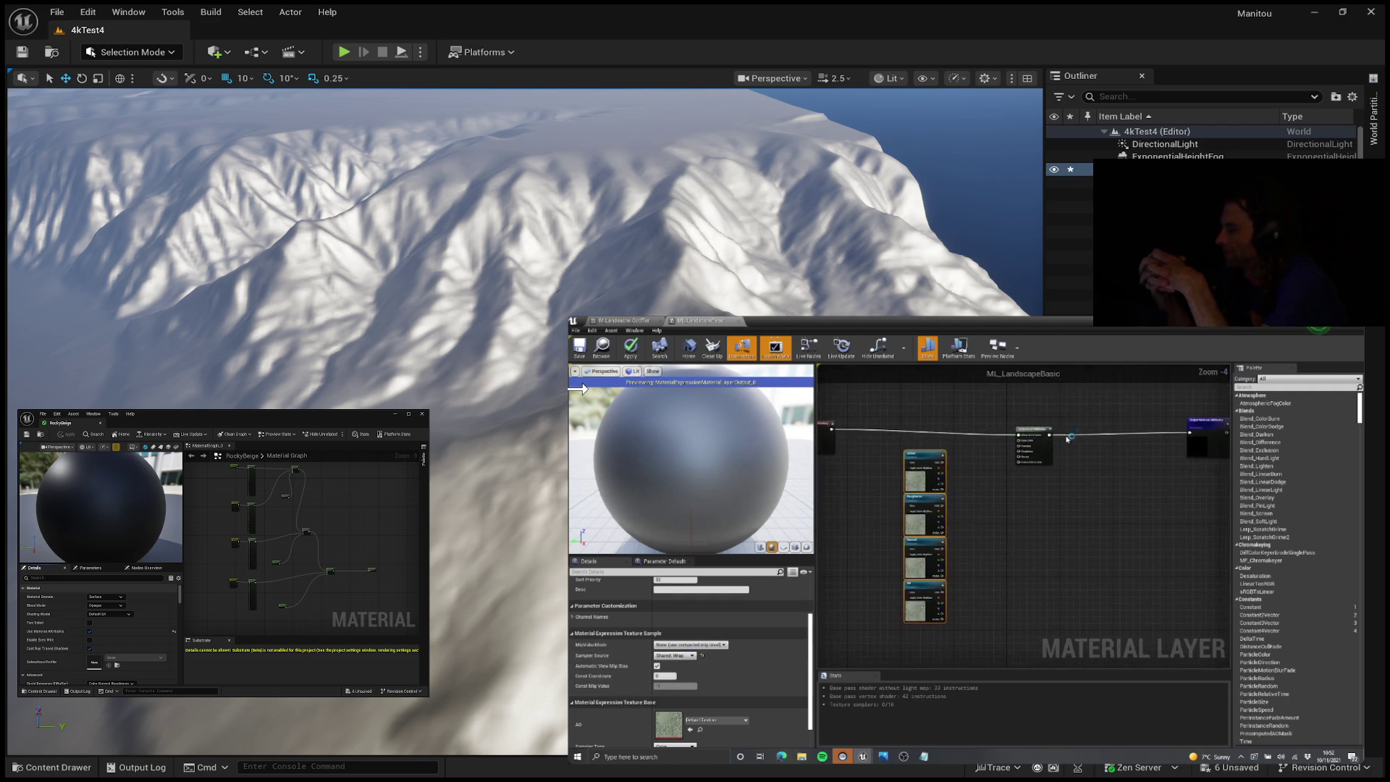
pyautogui.moveTo(1107, 477); pyautogui.dragTo(1090, 509)
pyautogui.scroll(3, 946, 523)
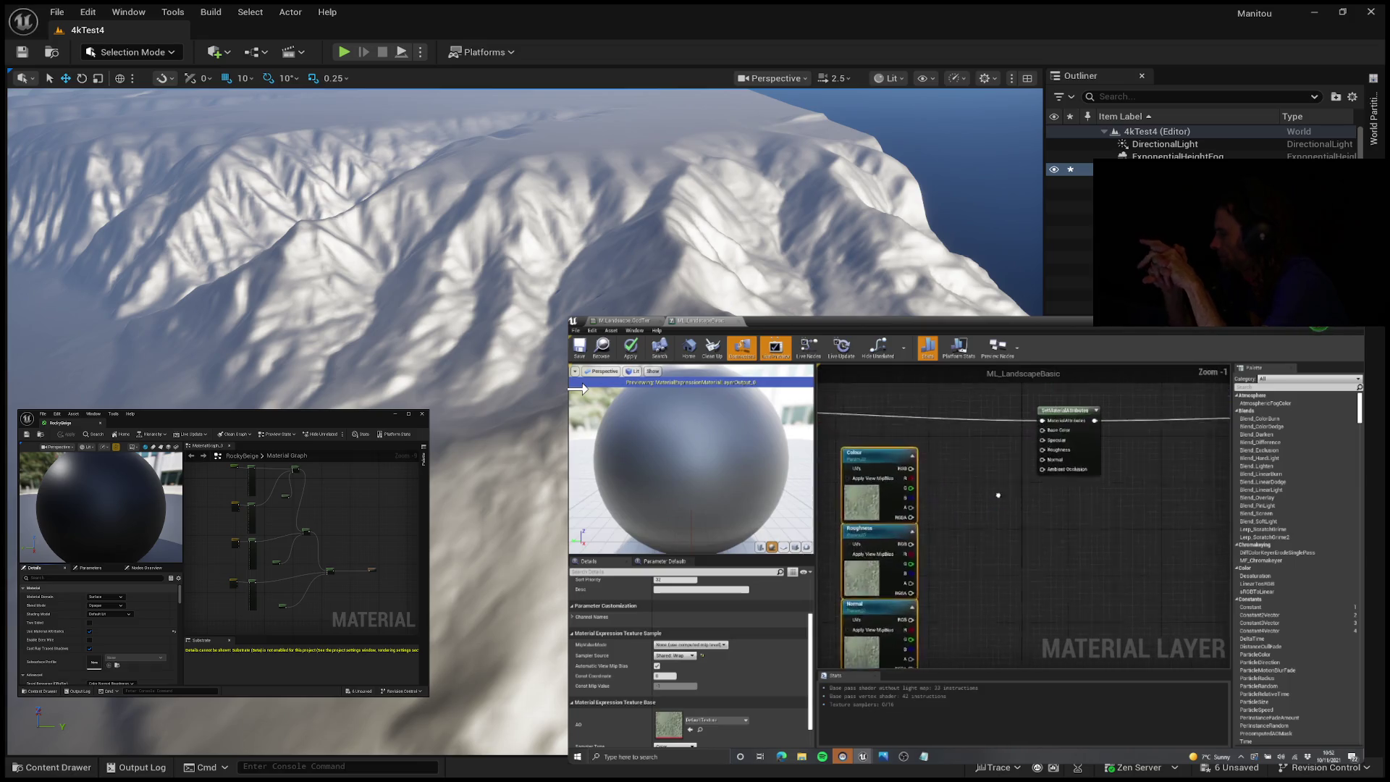
pyautogui.click(946, 523)
pyautogui.moveTo(940, 488); pyautogui.dragTo(964, 482)
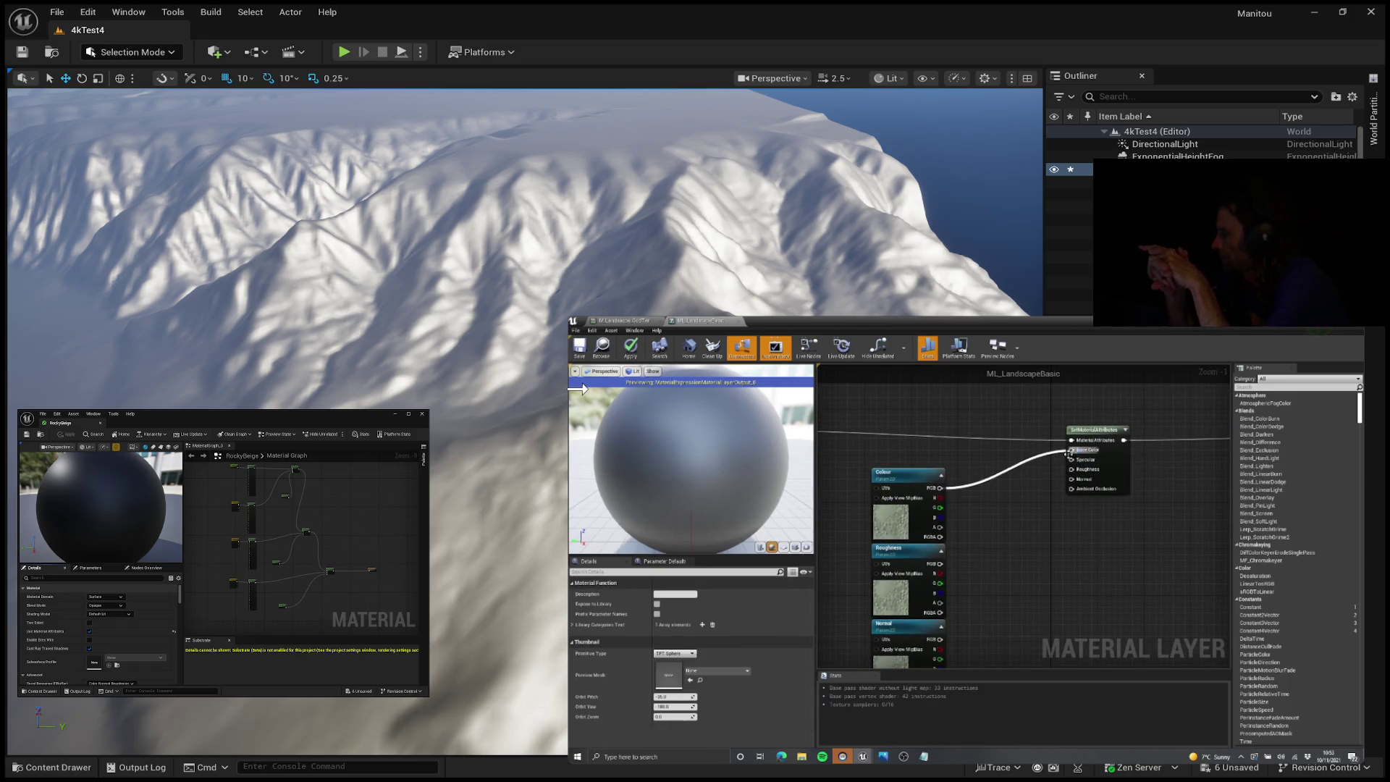
pyautogui.moveTo(1069, 451); pyautogui.dragTo(1072, 450)
pyautogui.moveTo(940, 574)
pyautogui.mouseDown()
pyautogui.moveTo(1049, 543)
pyautogui.moveTo(1085, 474)
pyautogui.mouseUp()
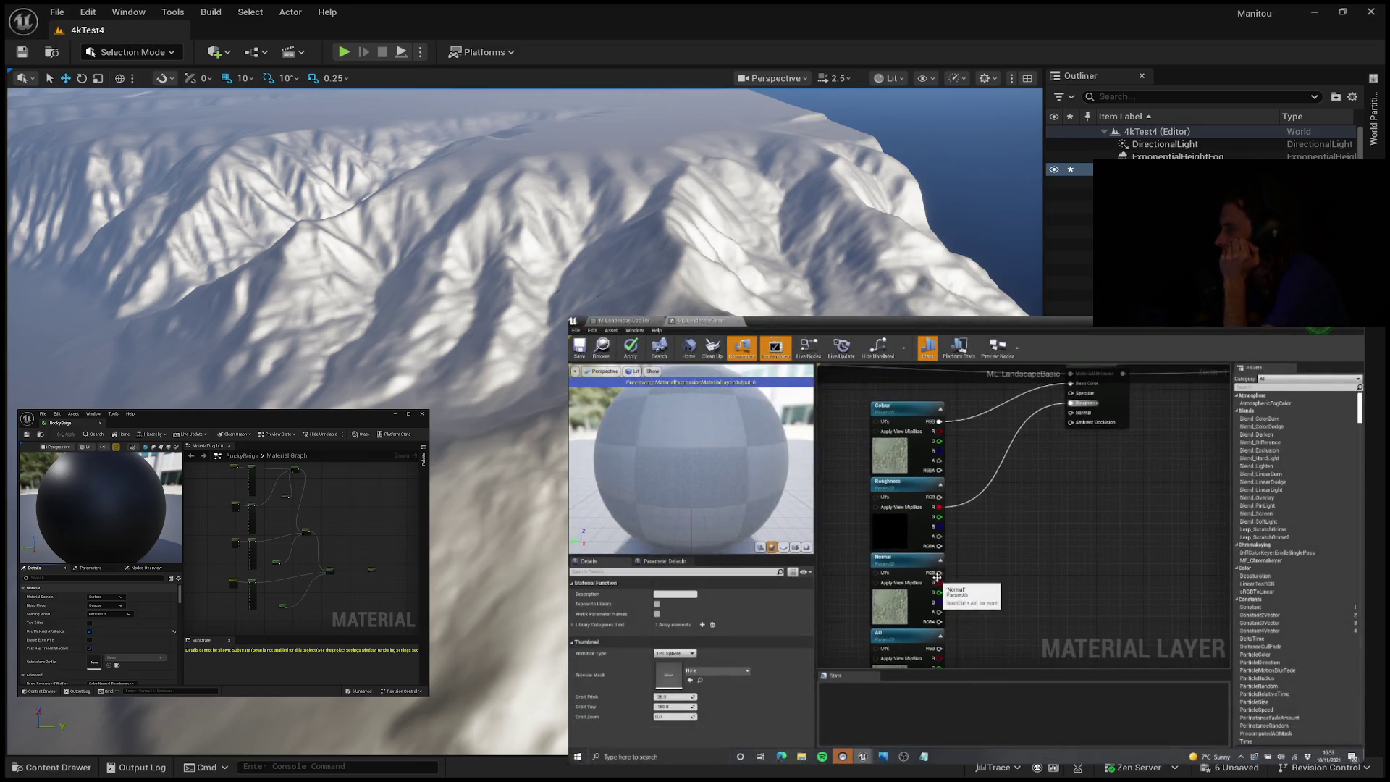
pyautogui.moveTo(1136, 399)
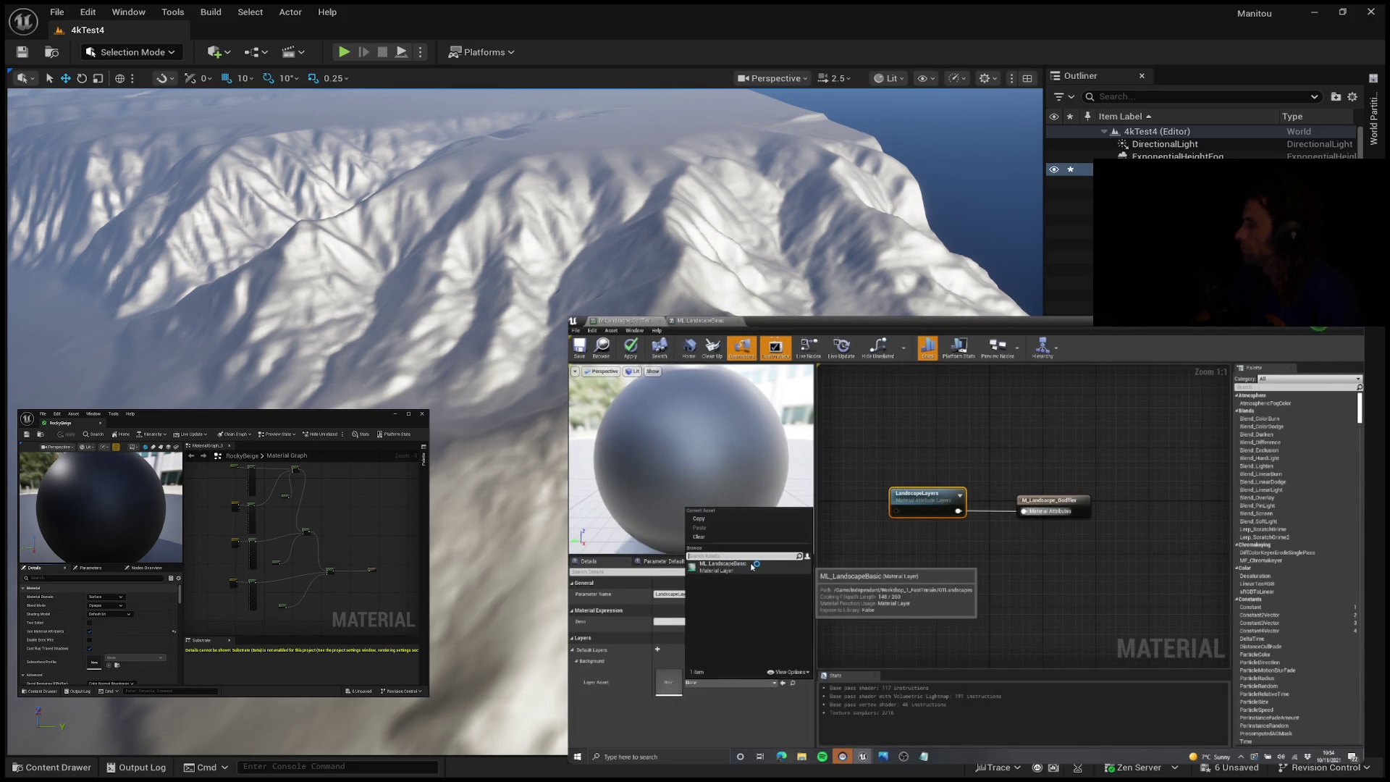
pyautogui.moveTo(1080, 429)
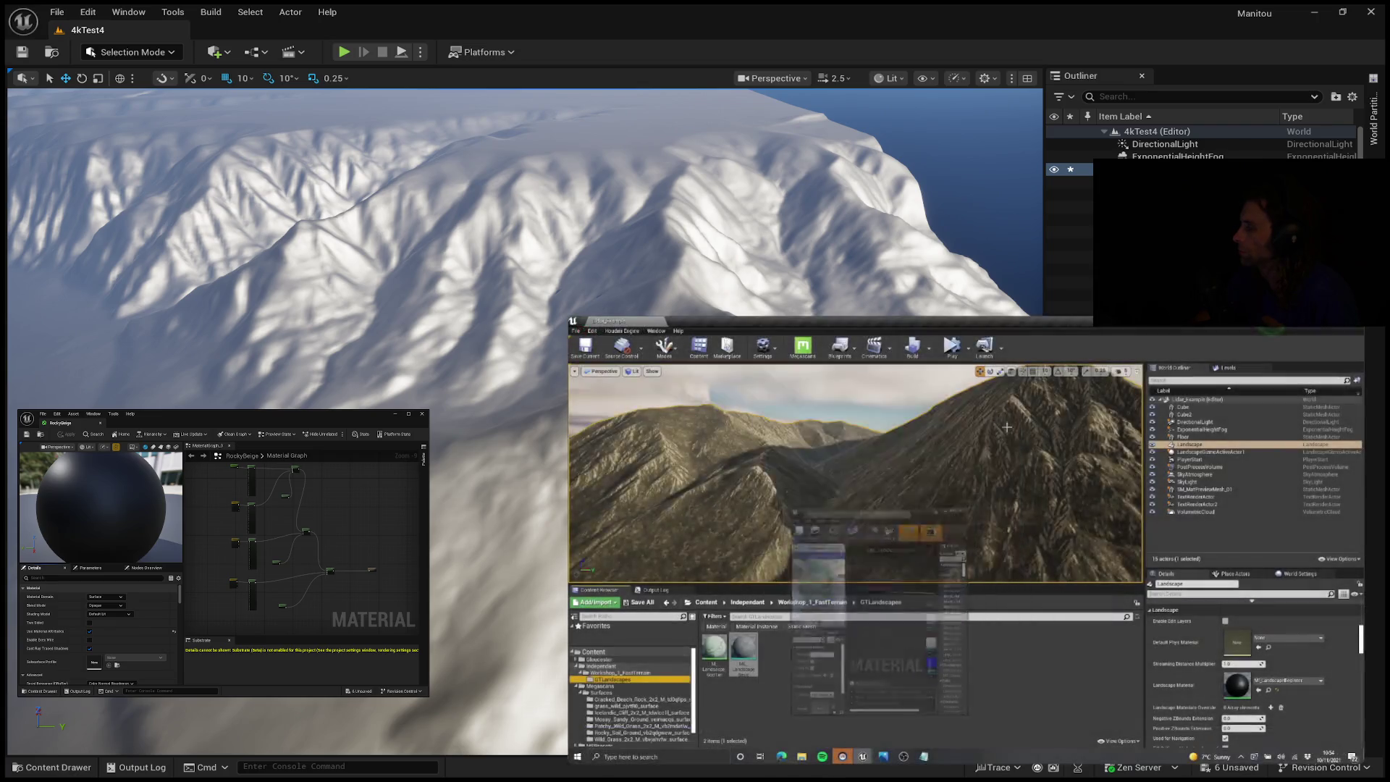
# Skip the tutorial ahead to the landscape material instance previewing a textured sphere.
pyautogui.moveTo(587, 489)
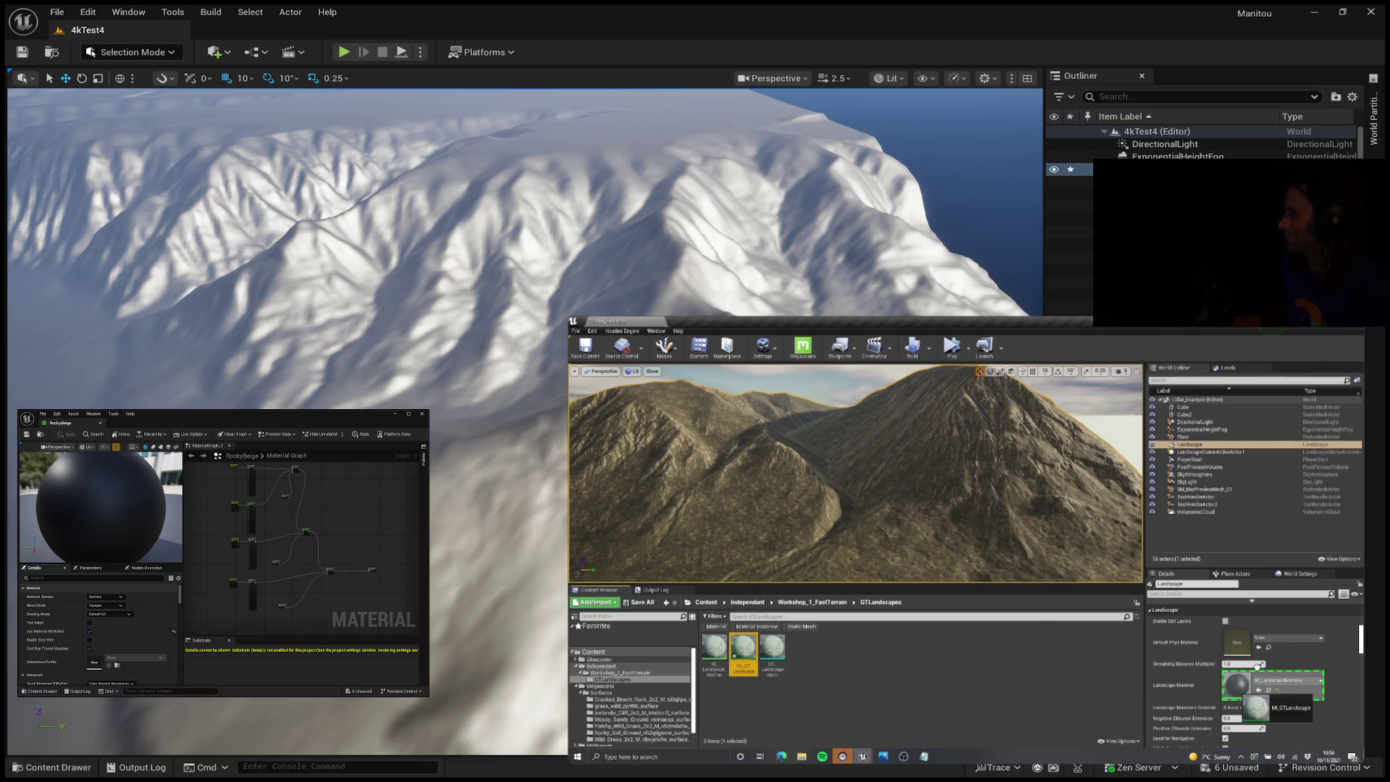
pyautogui.moveTo(1204, 637)
pyautogui.click(1017, 542)
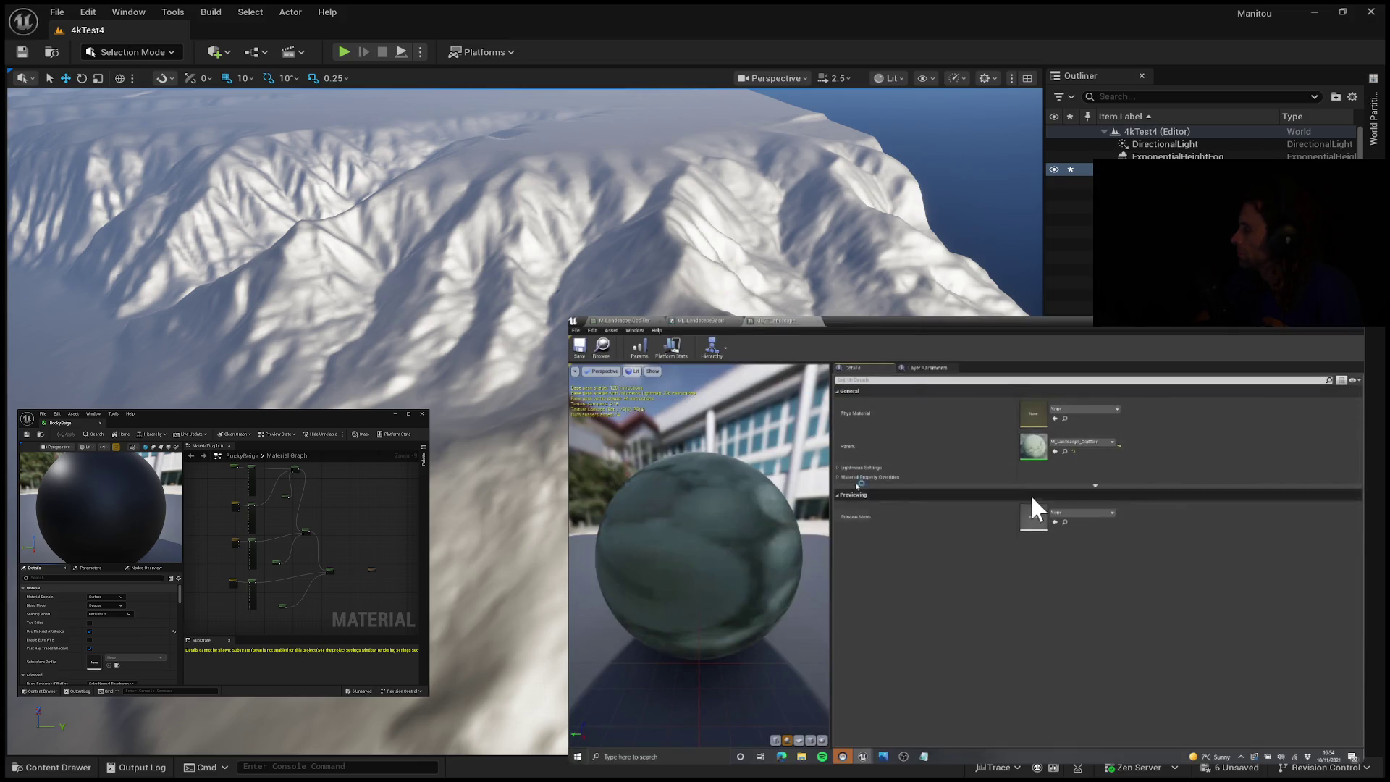
# Pause the tutorial on Layer 1's ML_LandscapeBasic texture parameter values.
pyautogui.moveTo(1026, 496)
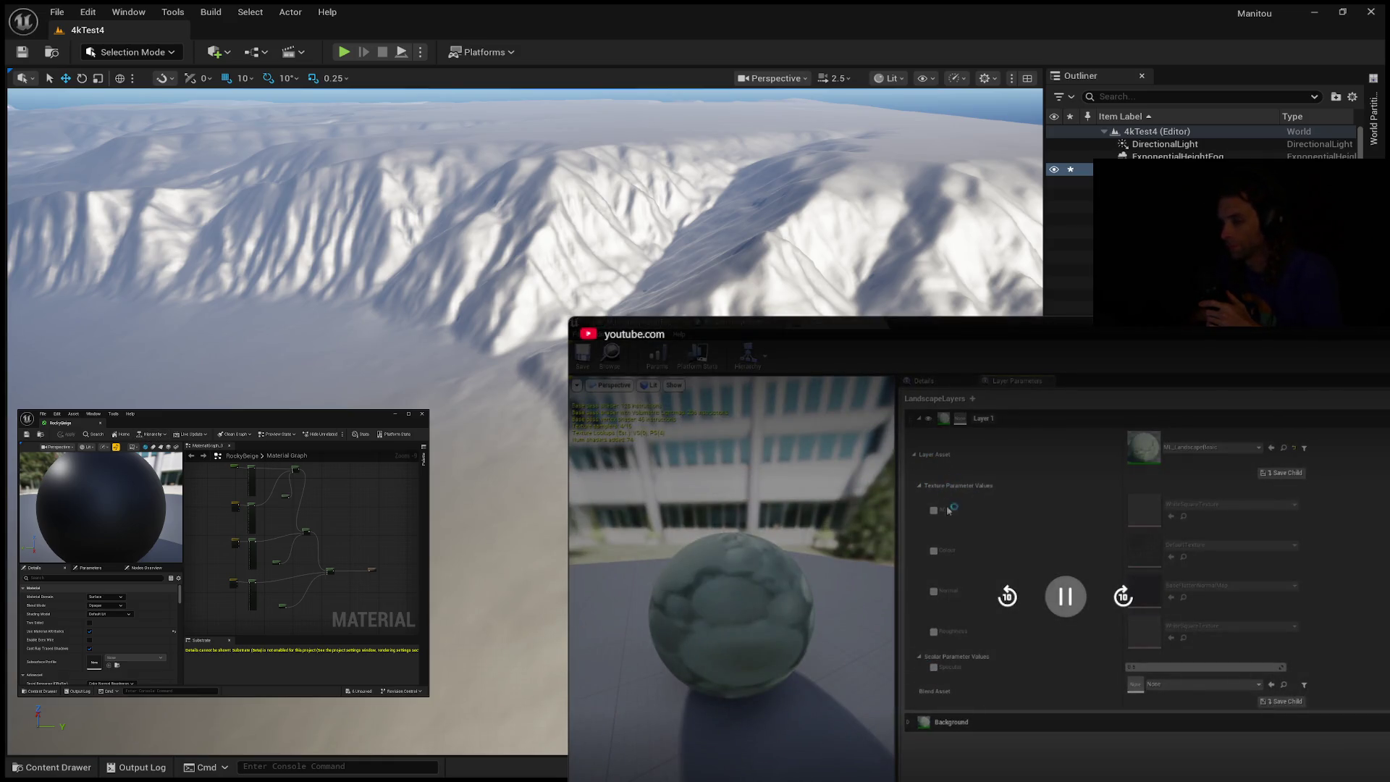
pyautogui.click(1070, 598)
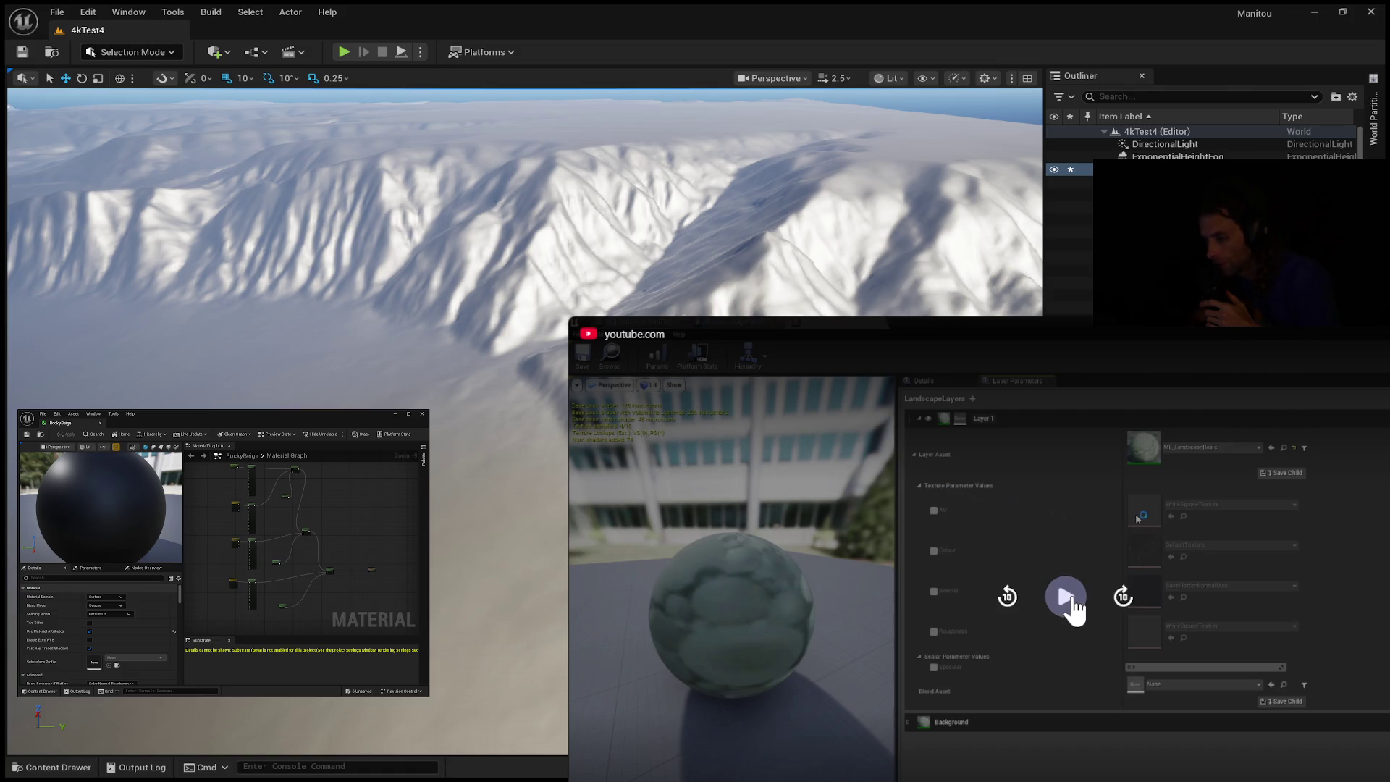
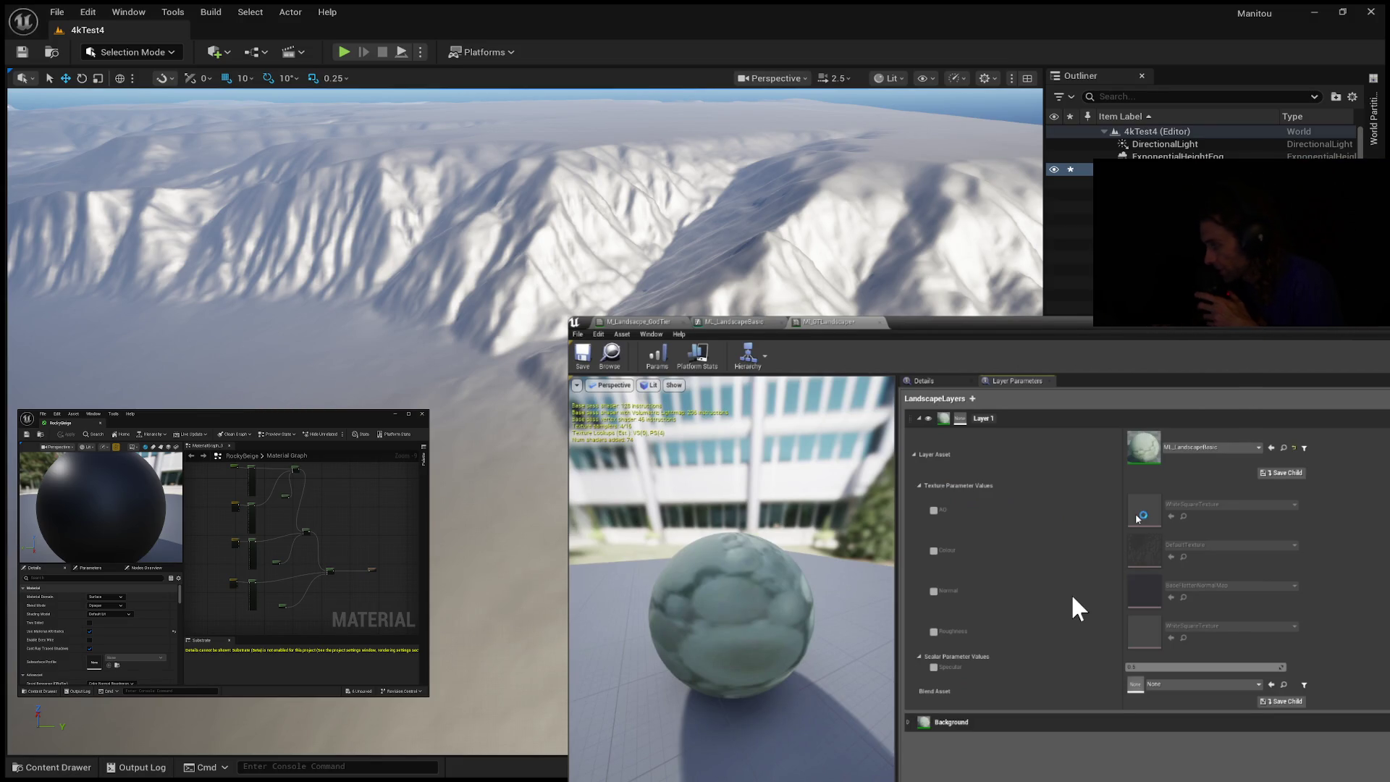
# Rewind the playing tutorial 20 seconds to the Layer 1 and Background layer stack.
pyautogui.click(1071, 595)
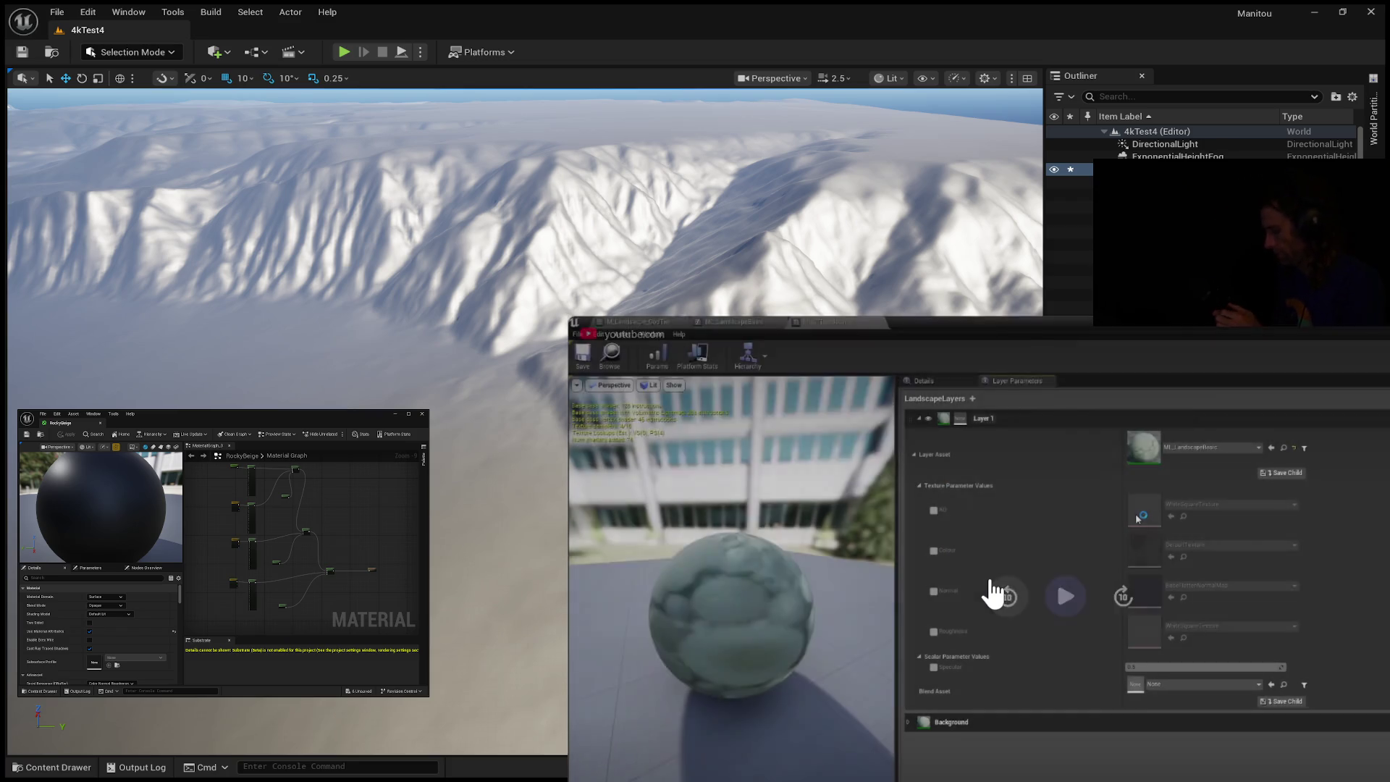
pyautogui.click(992, 583)
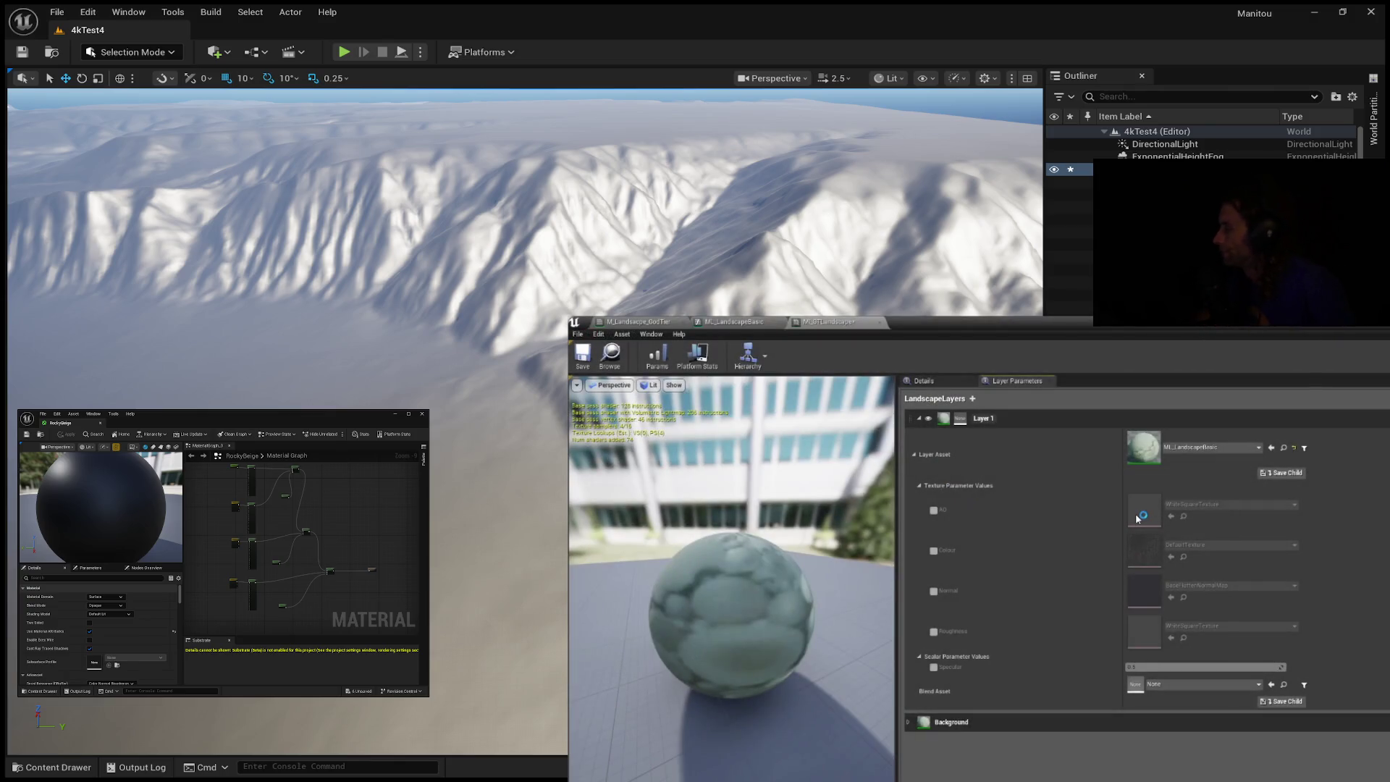
pyautogui.click(1123, 596)
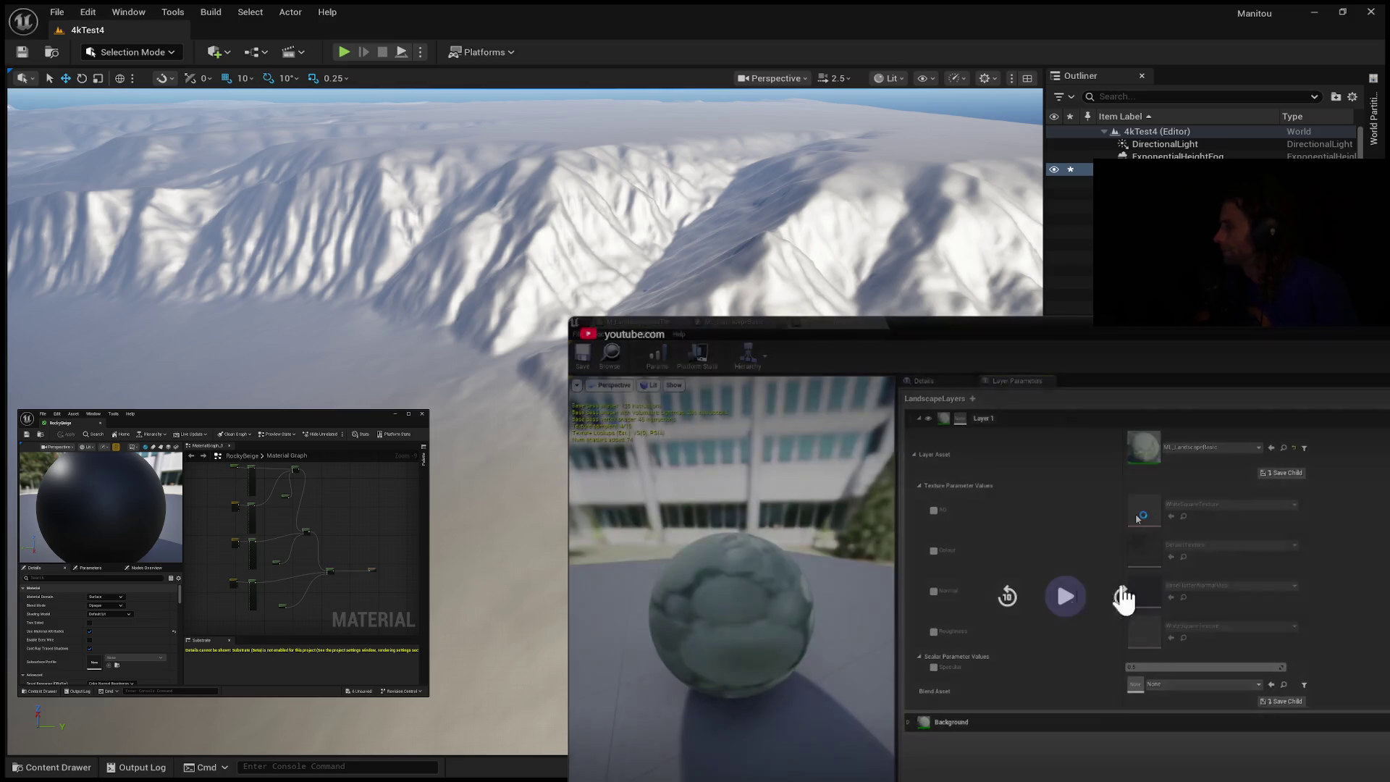
pyautogui.click(1070, 619)
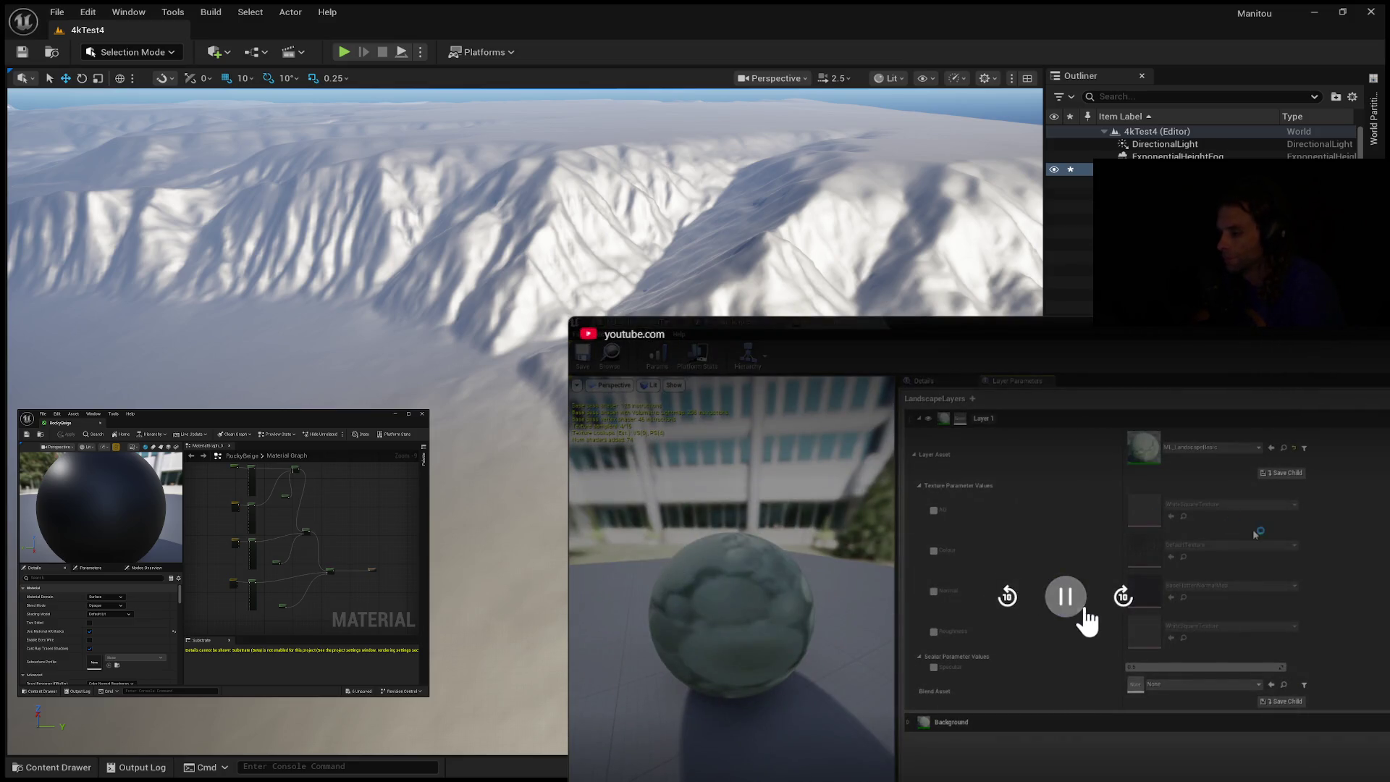
pyautogui.click(1009, 615)
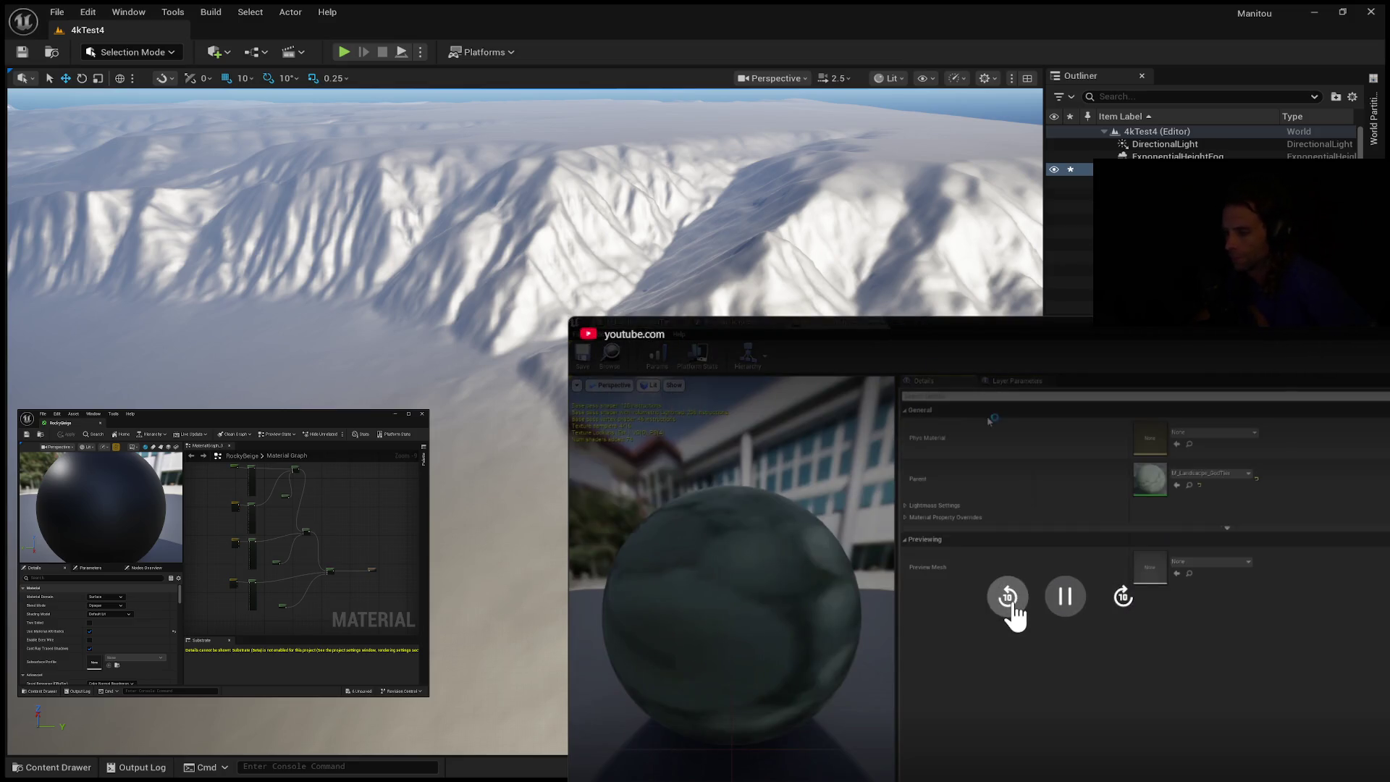
pyautogui.click(1010, 613)
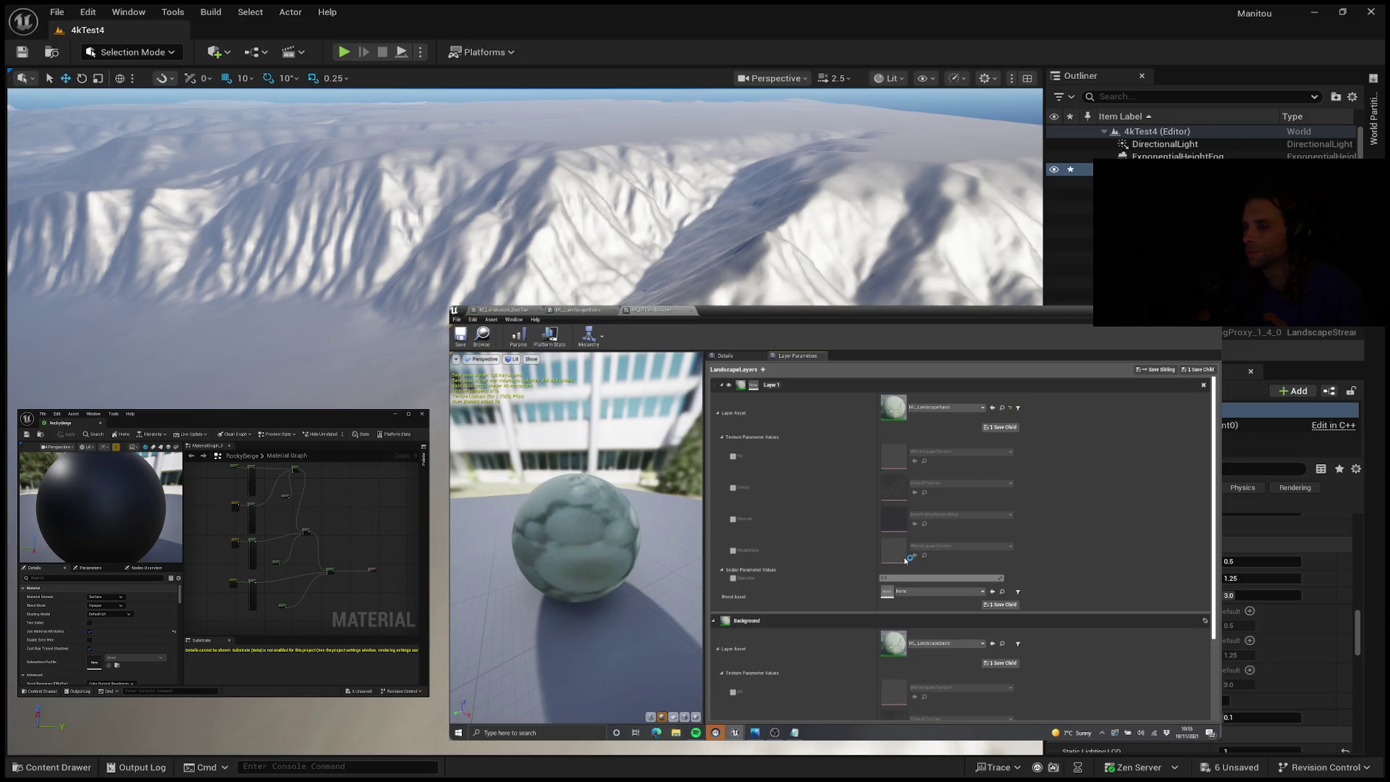
# Enlarge the picture-in-picture window so Layer 1's texture and scalar parameter values are readable.
pyautogui.moveTo(867, 715)
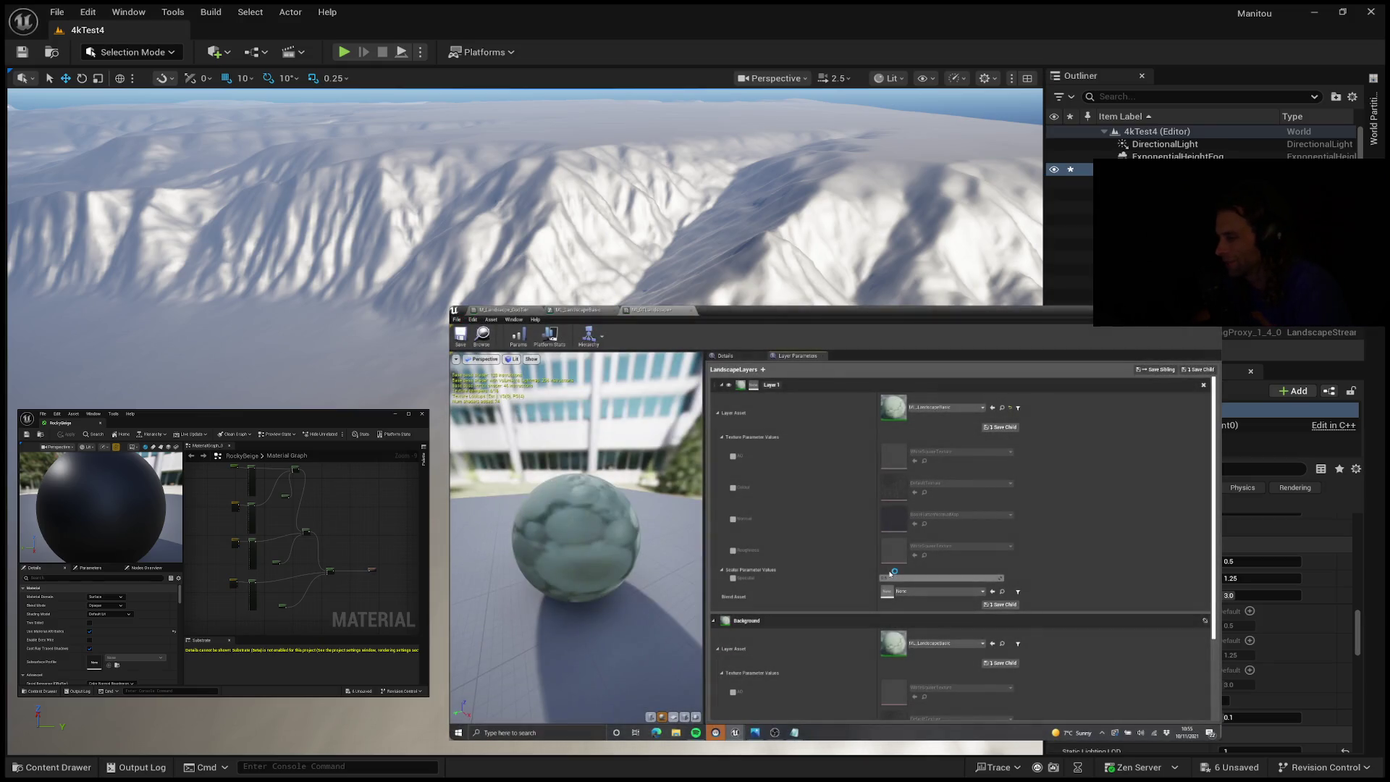
# Pause the tutorial at 10:24 of 57:02 on Layer 1's parameter values.
pyautogui.moveTo(475, 599)
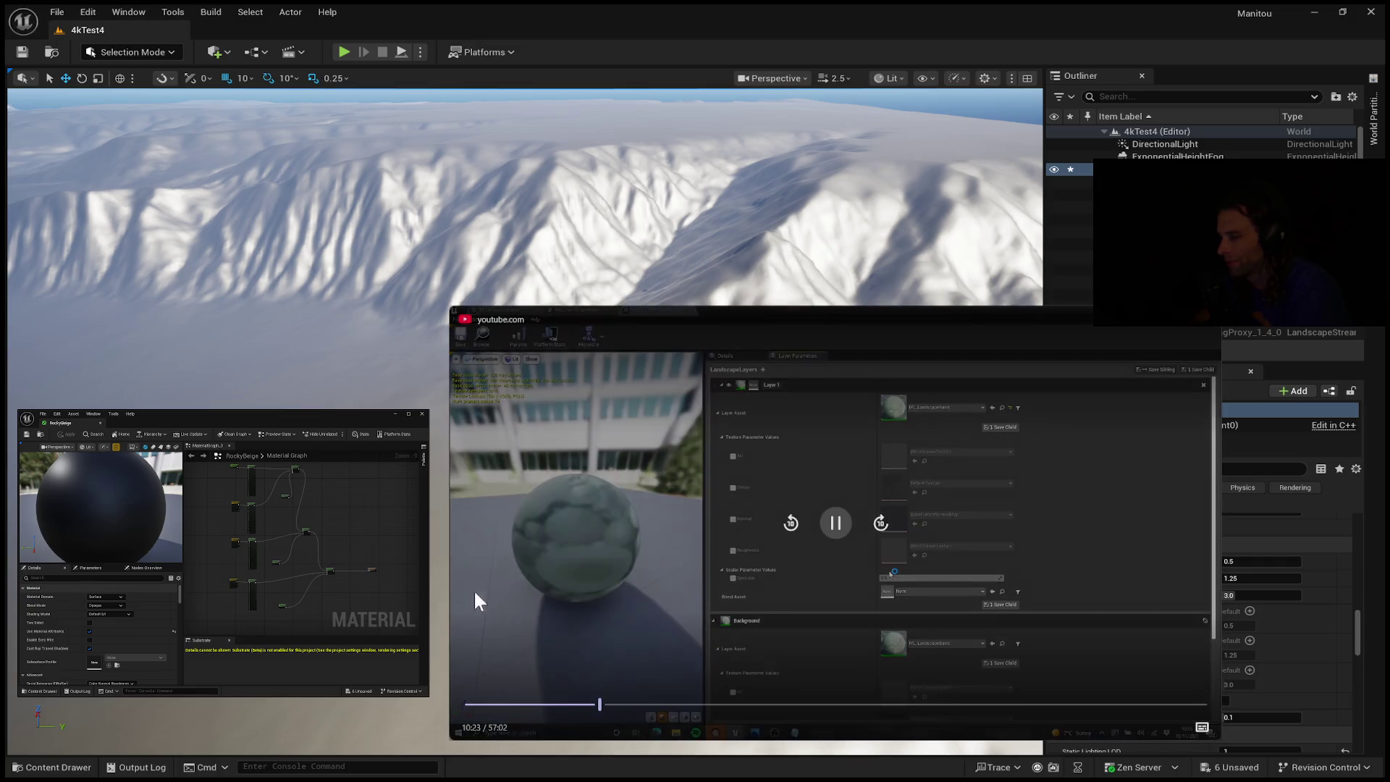
pyautogui.click(839, 525)
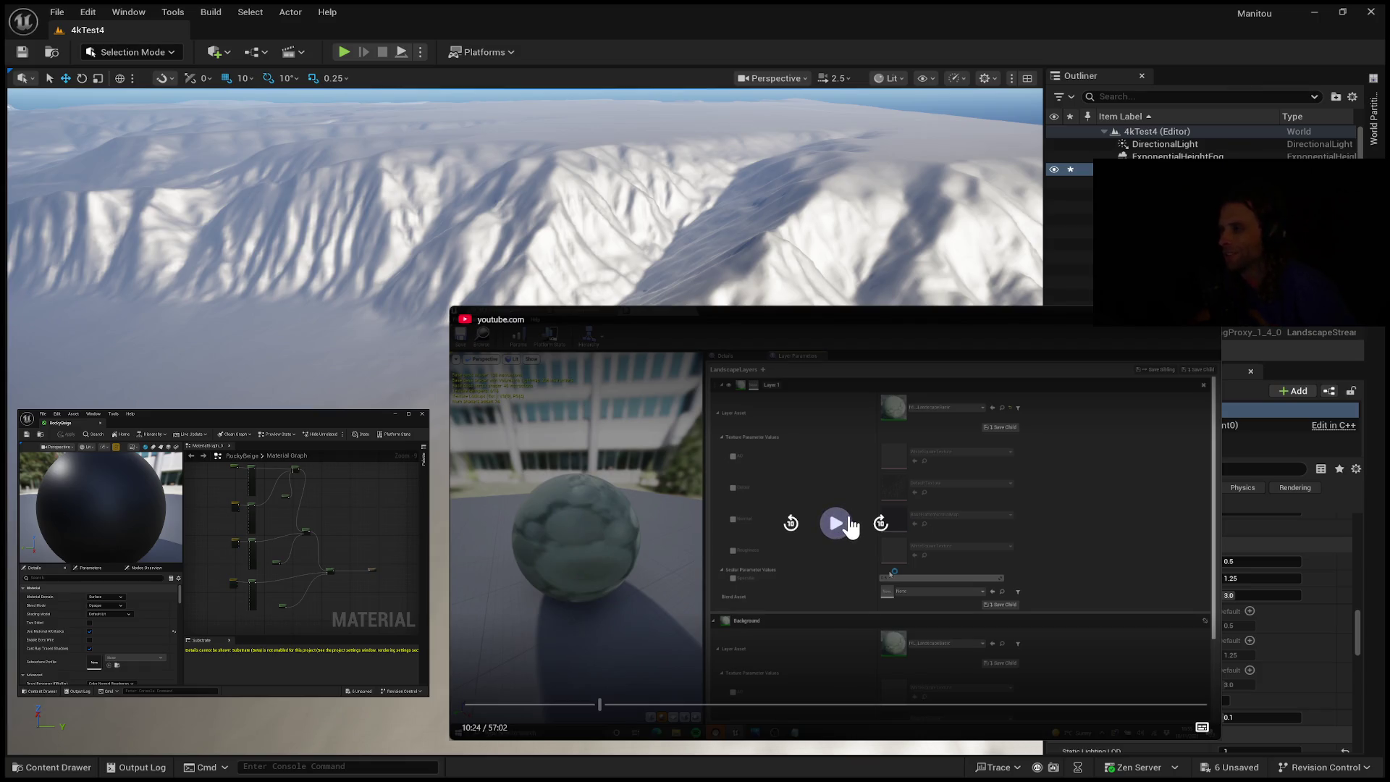